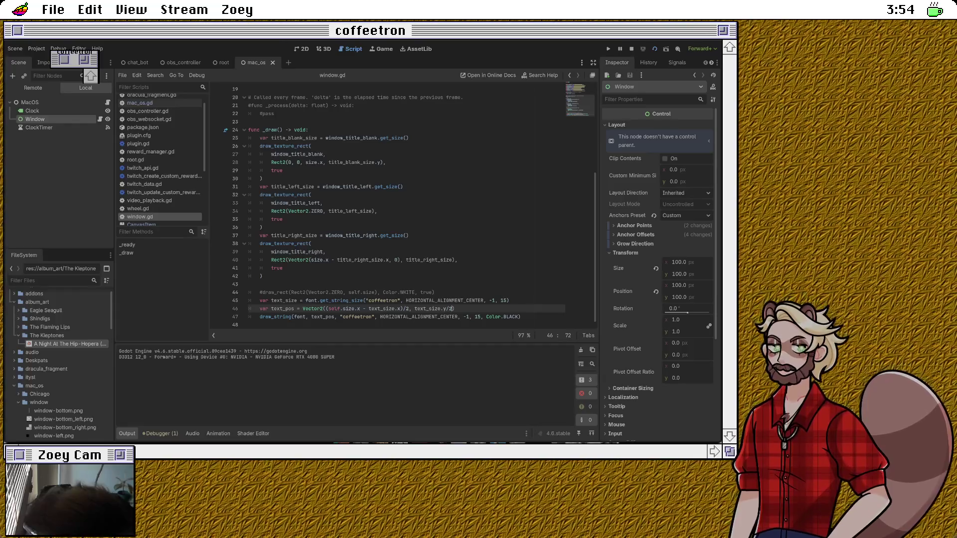
Step: Start a new line below the text_size measurement on line 45 and begin typing text_size
left_click(300, 284)
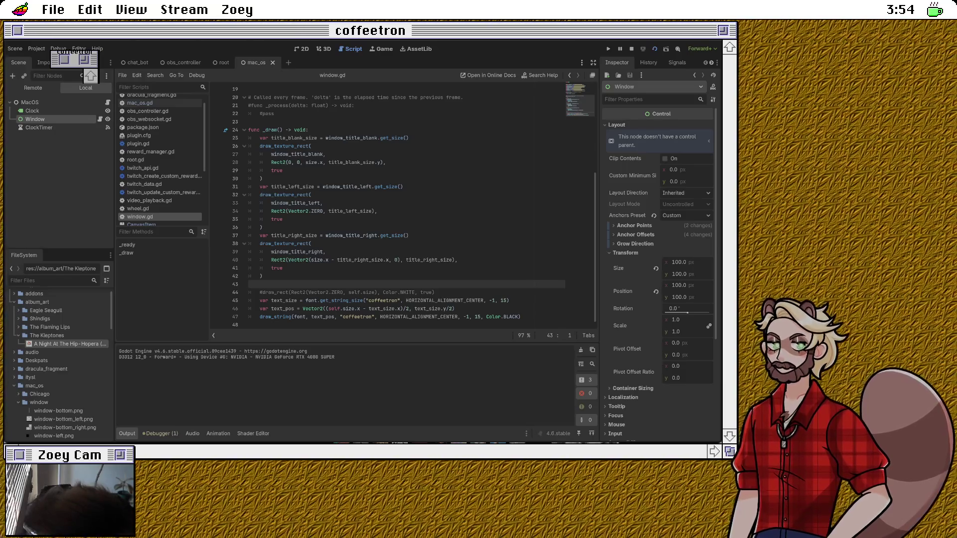
double_click(284, 301)
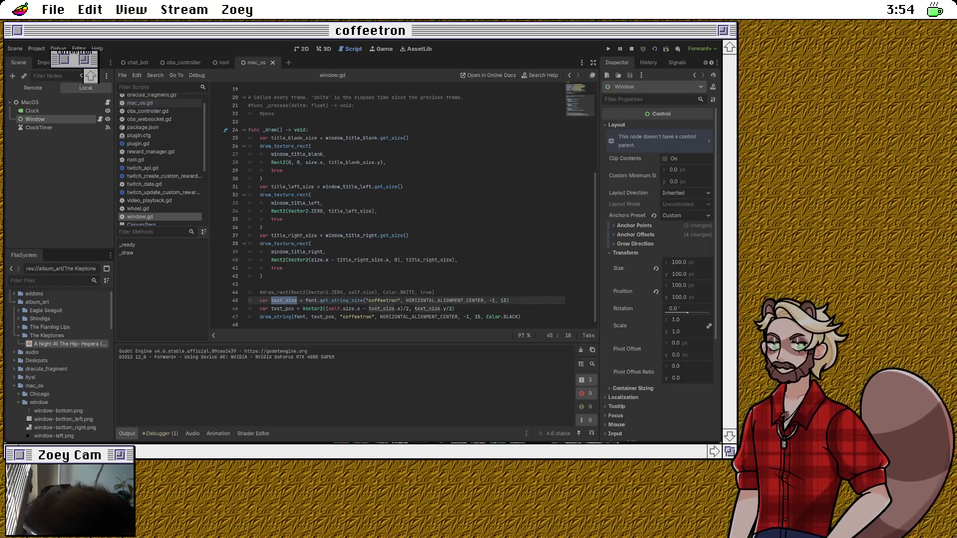
left_click(510, 300)
key("Return")
type("text")
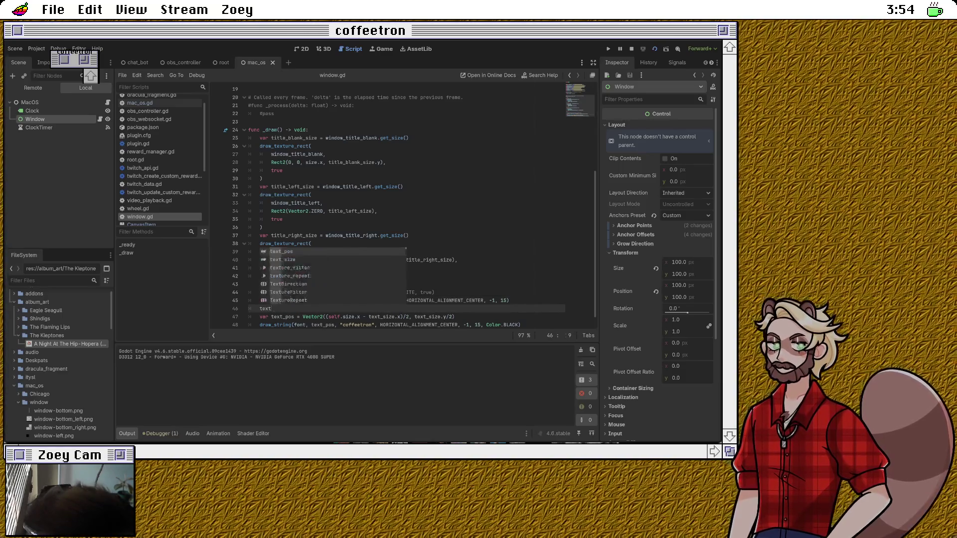
type("_size.")
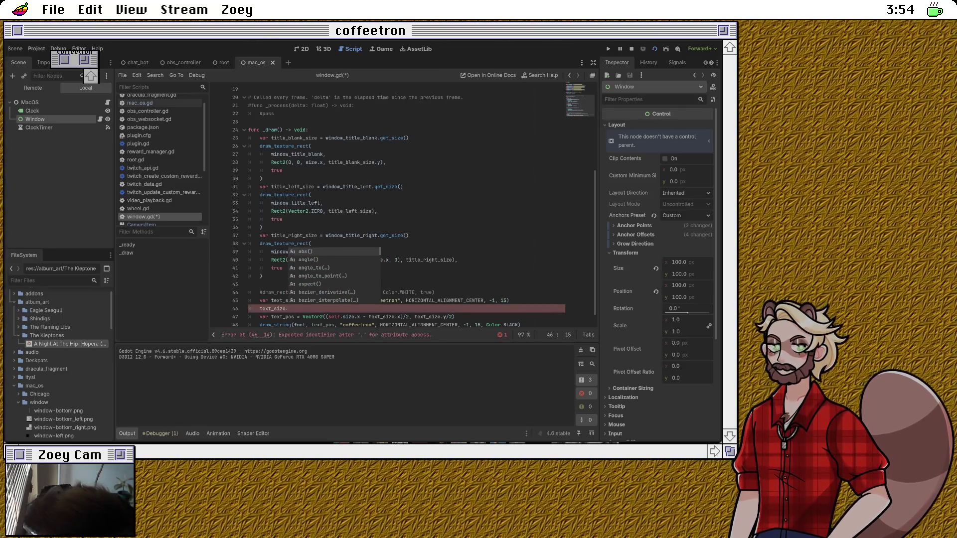
key("BackSpace")
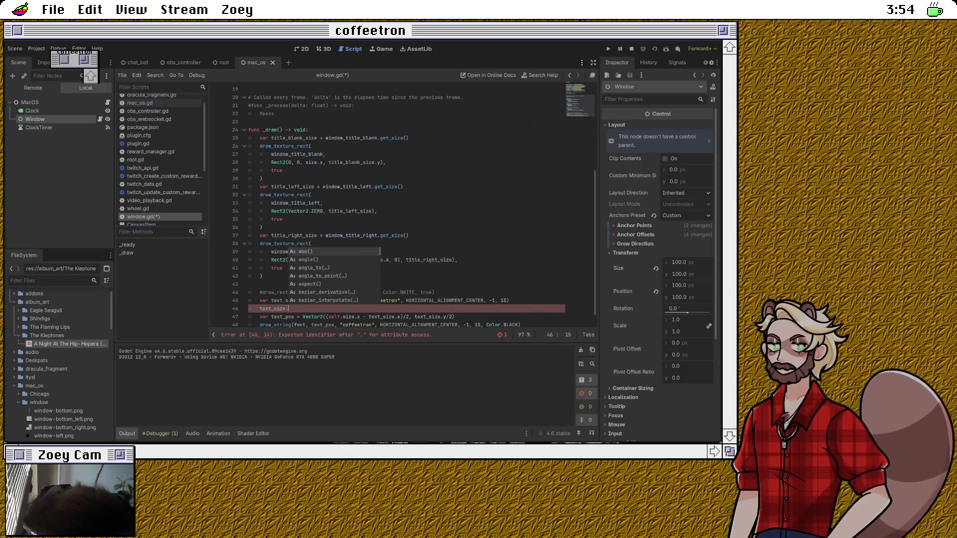
Step: Browse the text_size member autocomplete suggestions, then close the list without inserting any
key("Escape")
type(".")
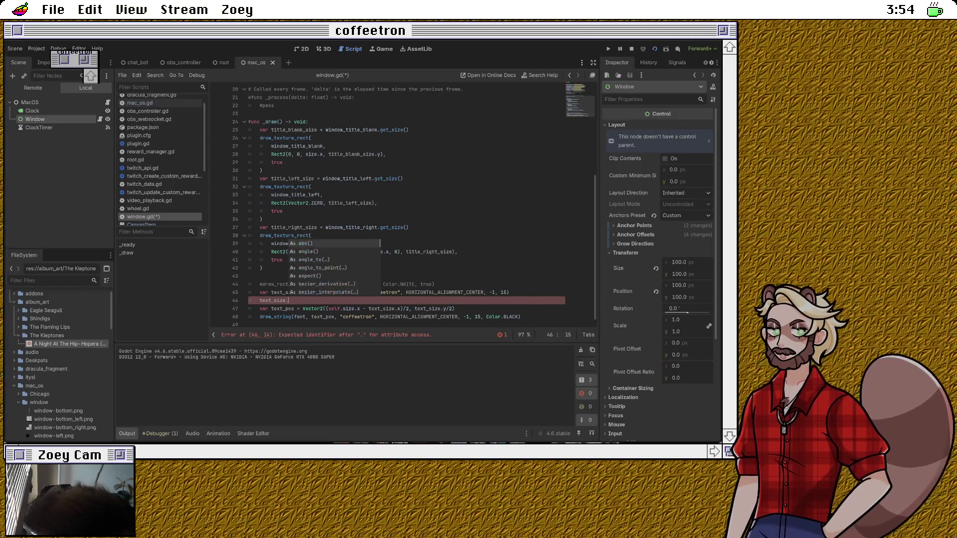
key("Down")
key("Down")
key("Down")
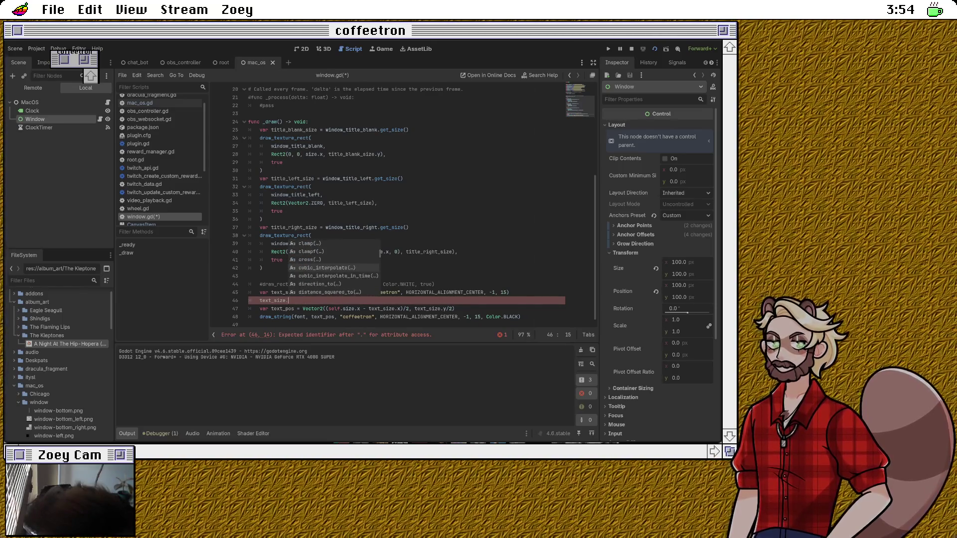
key("Down")
key("Down")
key("Down")
key("Down")
key("Down")
key("Down")
key("Down")
key("Down")
key("Down")
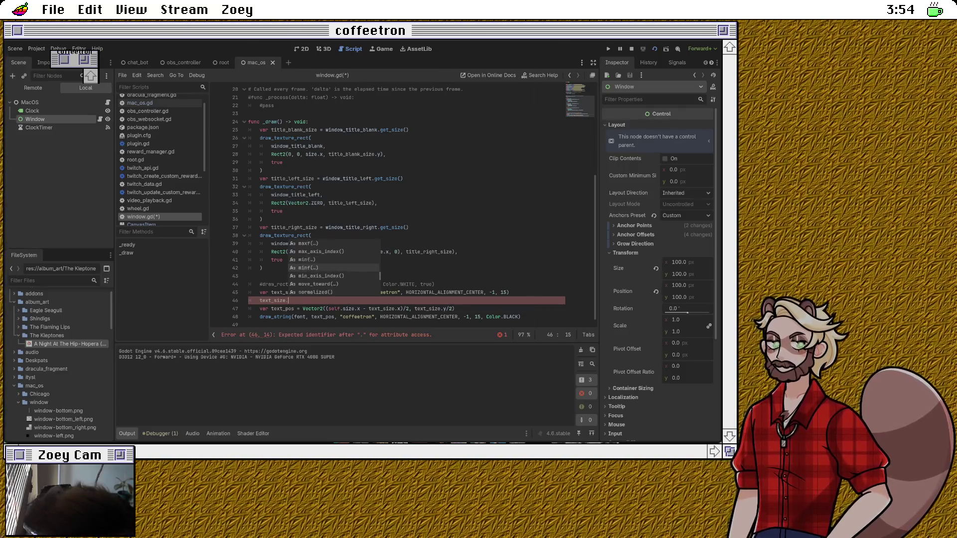
key("Down")
key("Down")
key("Down")
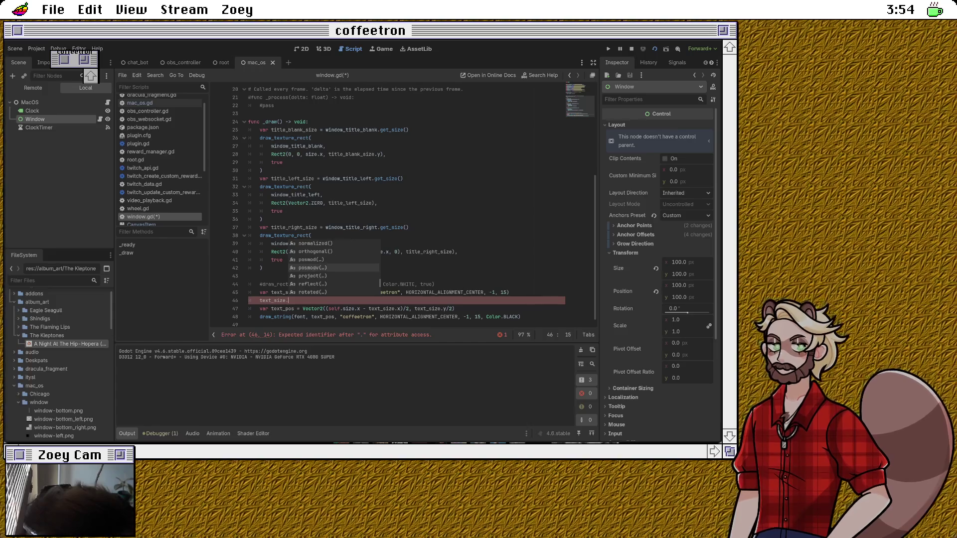
key("Down")
key("Down")
key("Down")
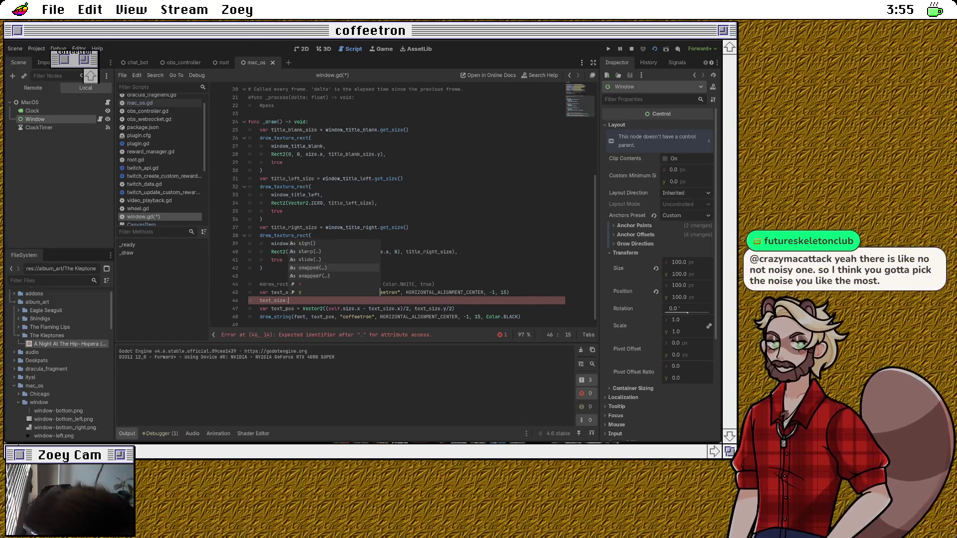
key("Up")
key("Up")
key("Up")
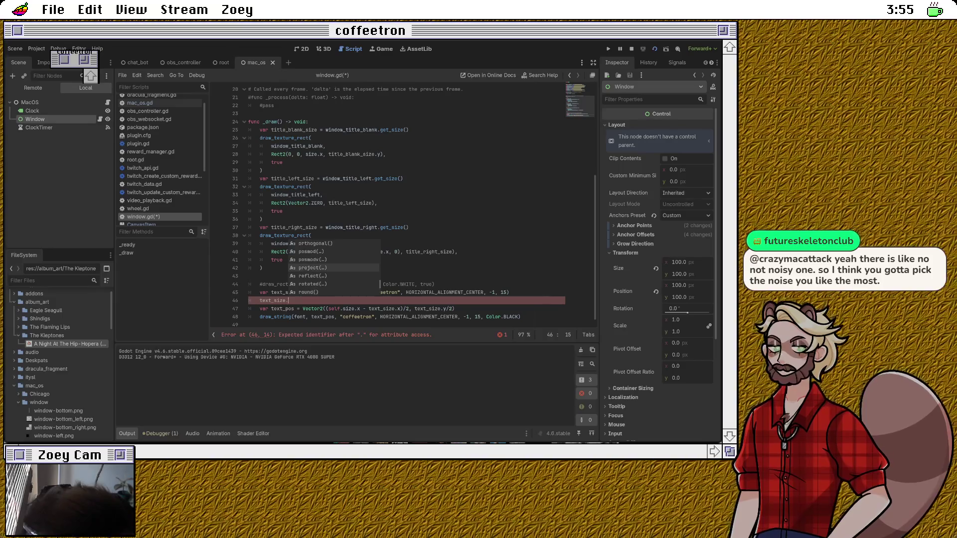
key("Up")
key("Up")
key("Up")
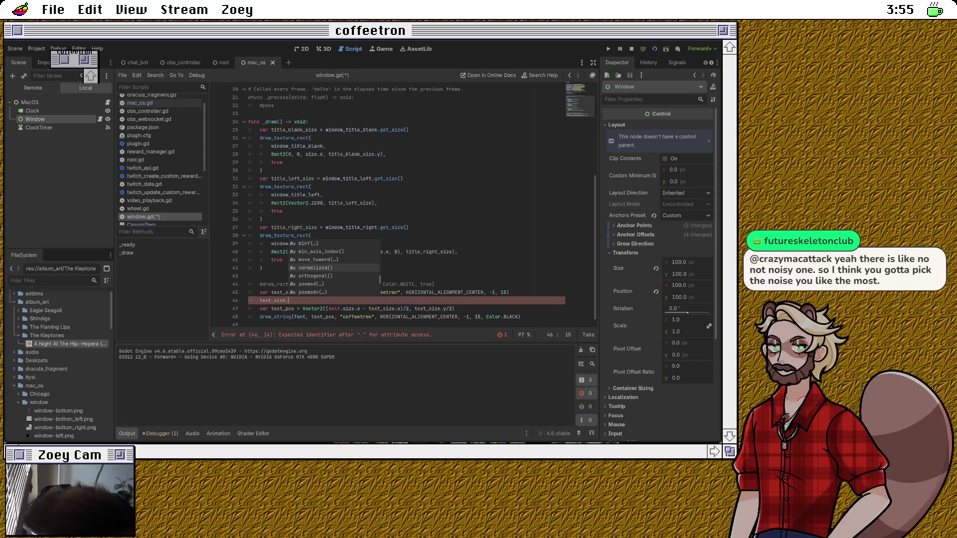
key("Escape")
type("x += 2")
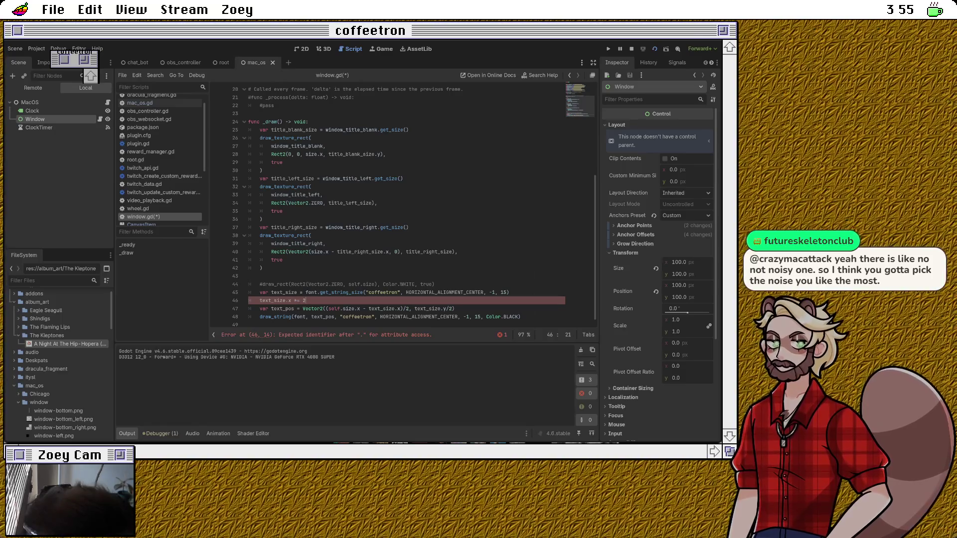
Step: Add a text_size.y line under text_size.x += 2 so both axes pad by 2
key("Return")
type("text_s")
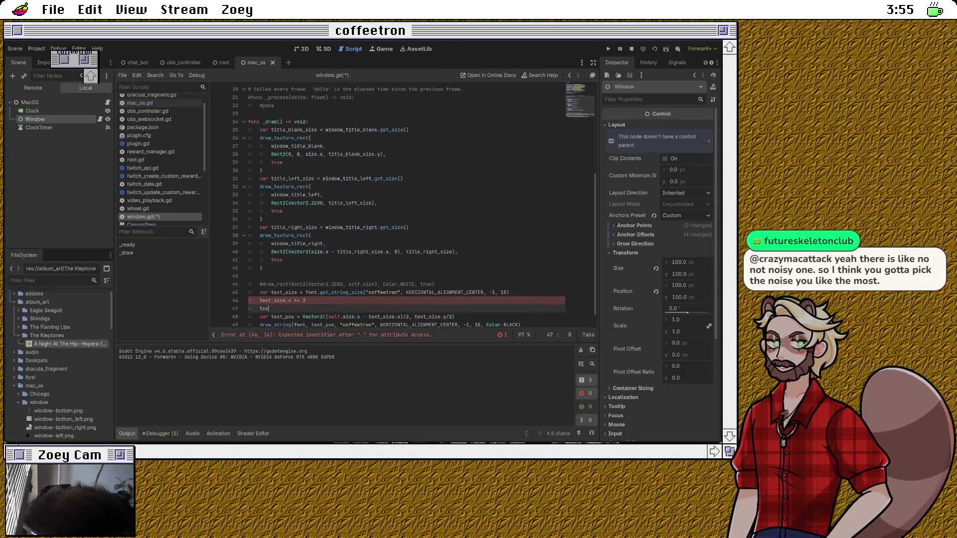
key("Return")
type(".y += 2")
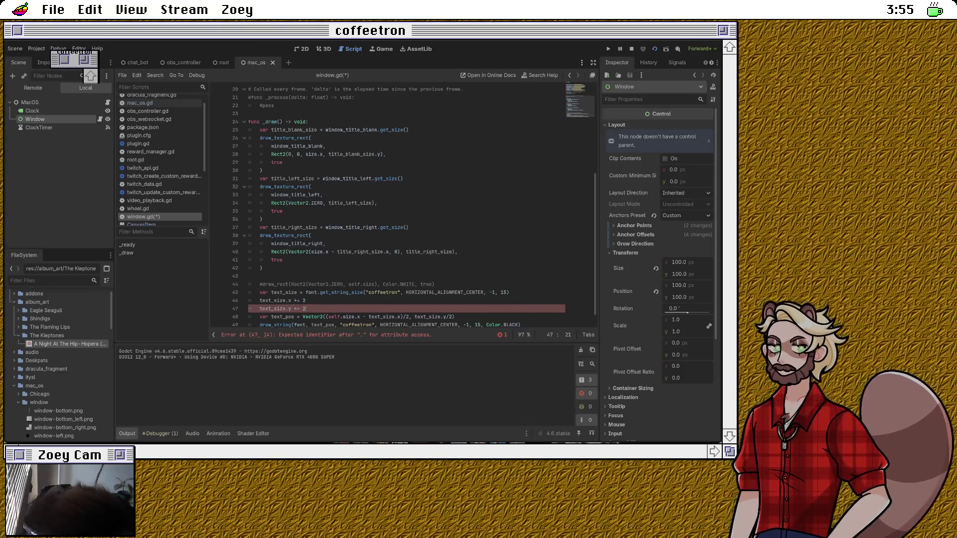
left_click(248, 316)
scroll(406, 207, "down", 1)
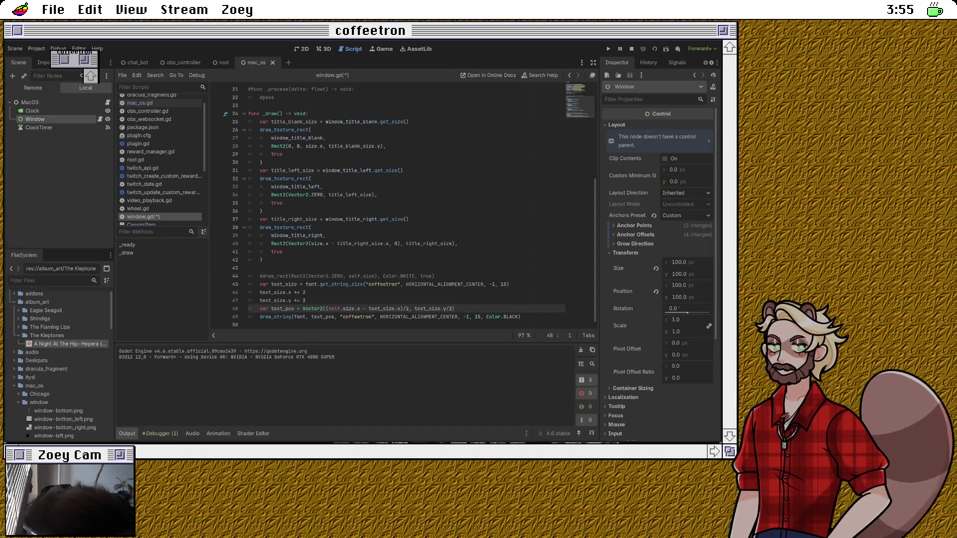
Step: Save window.gd and switch to the 2D scene view
key("ctrl+s")
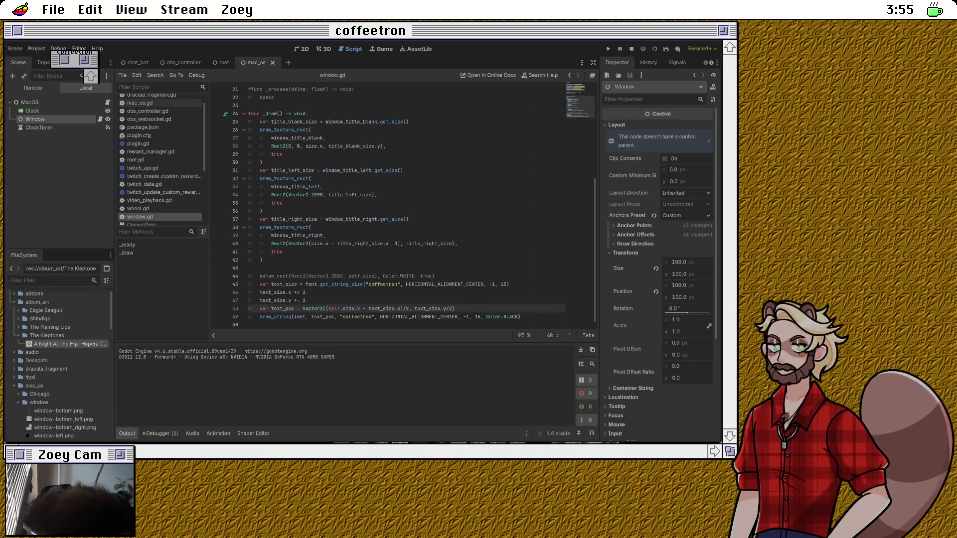
key("ctrl+F1")
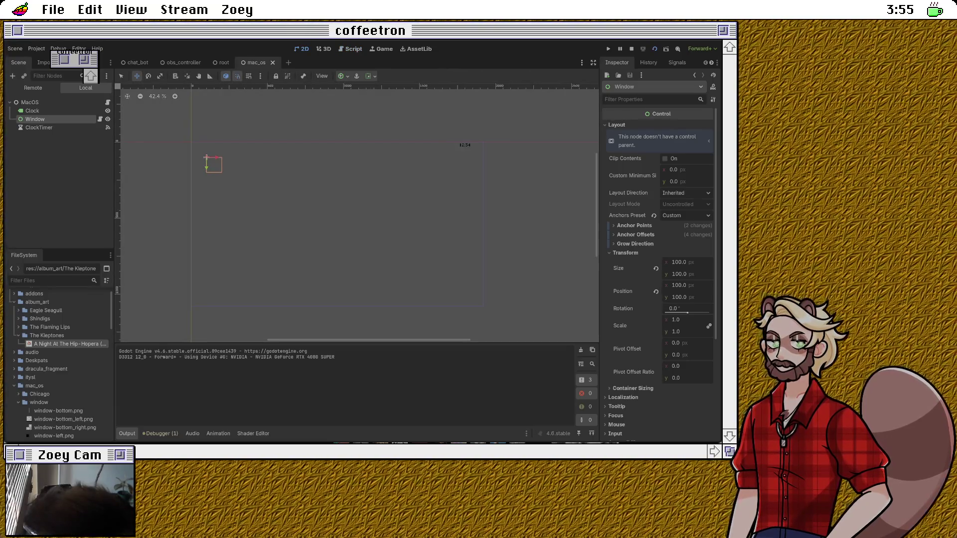
Step: Set the Window node's Transform Size x to 500 px in the Inspector, then return to window.gd
left_click(679, 262)
left_click(687, 262)
key("BackSpace")
key("BackSpace")
key("BackSpace")
type("500")
key("Return")
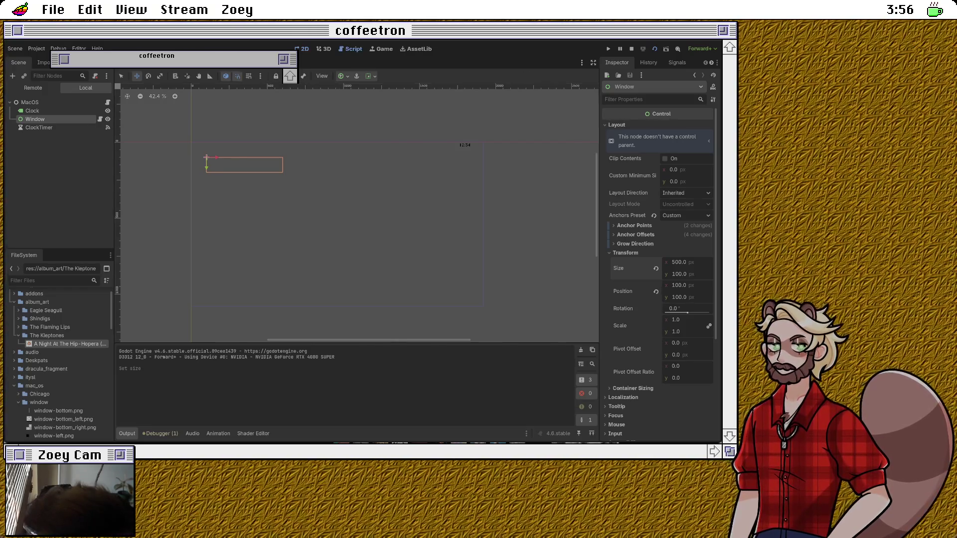
left_click(353, 48)
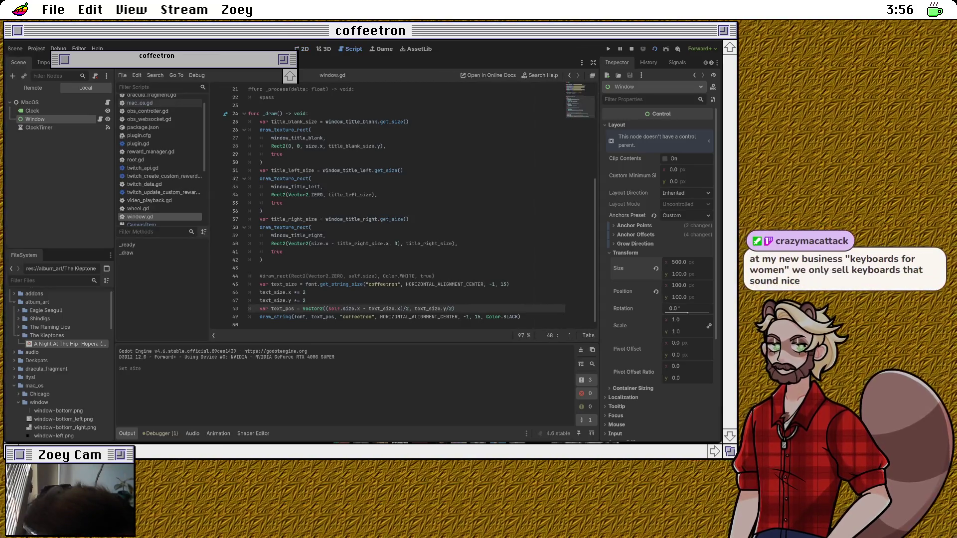
Step: Insert a draw_set_transform() call after the text_pos line, check its parameter hint, then delete it
left_click(306, 301)
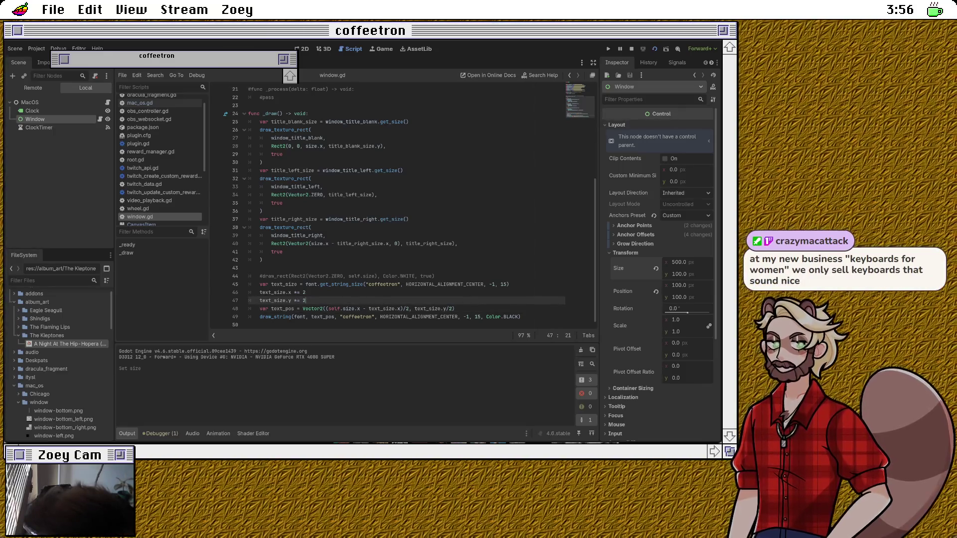
left_click(455, 308)
key("Return")
type("draw_str")
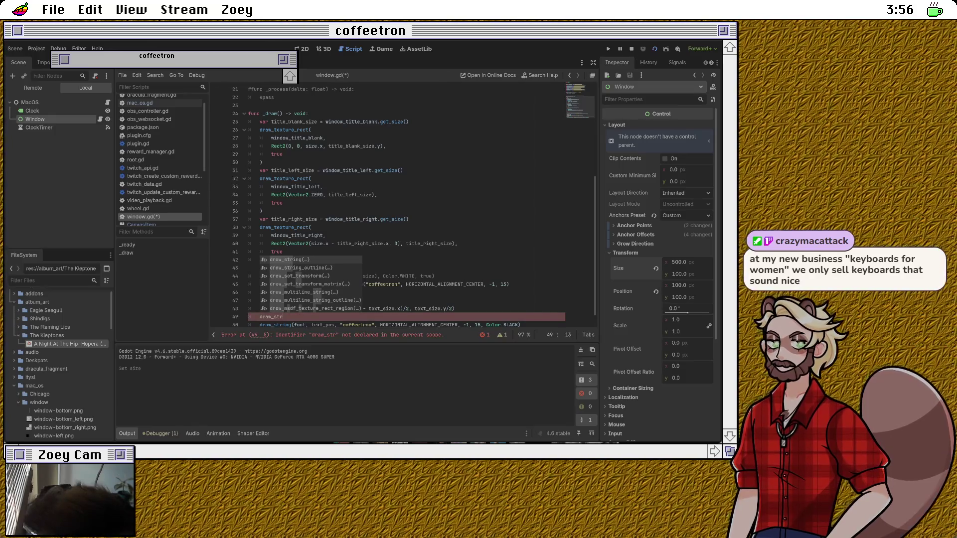
key("BackSpace")
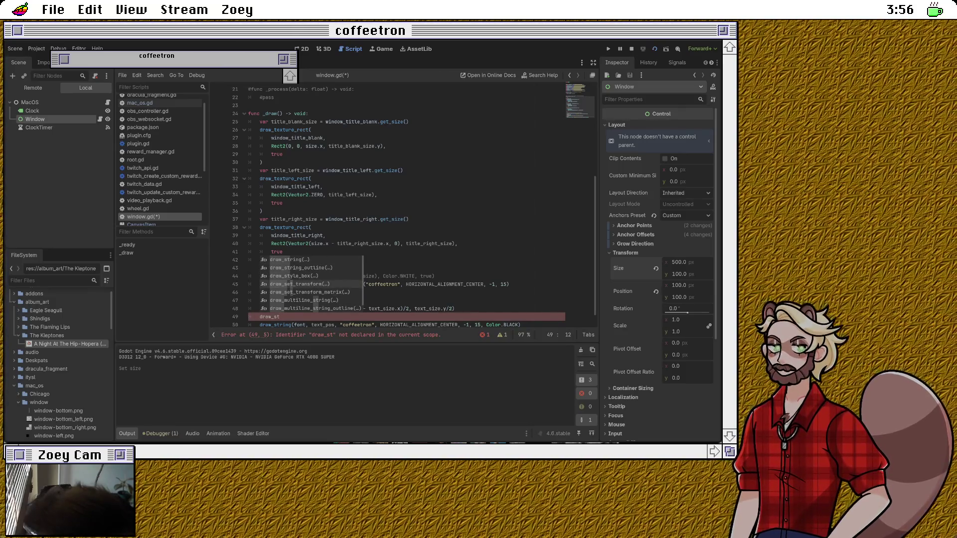
key("Return")
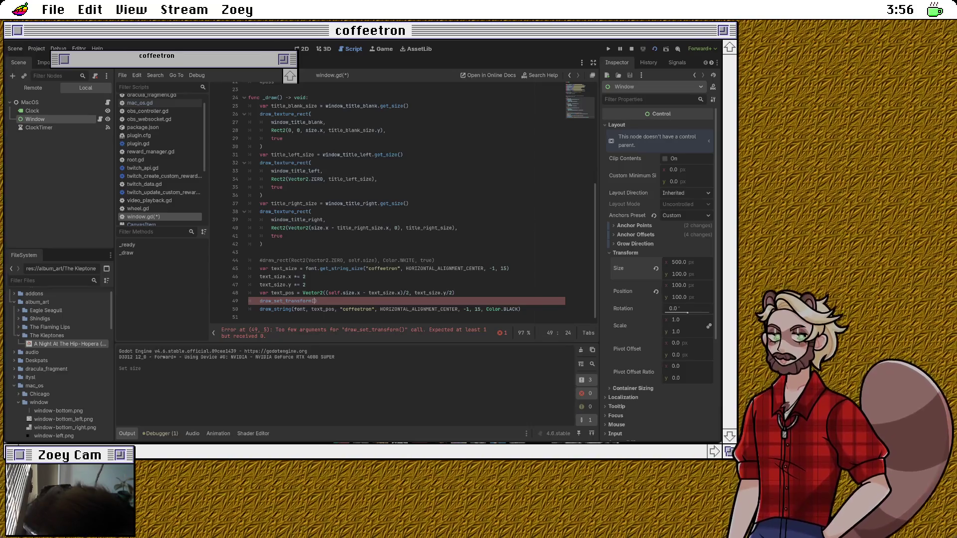
key("Left")
key("BackSpace")
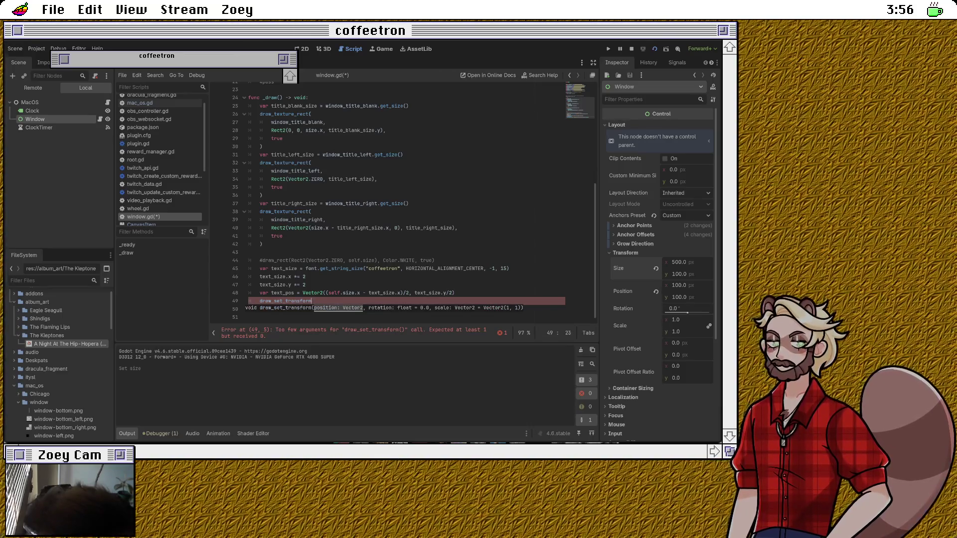
key("ctrl+BackSpace")
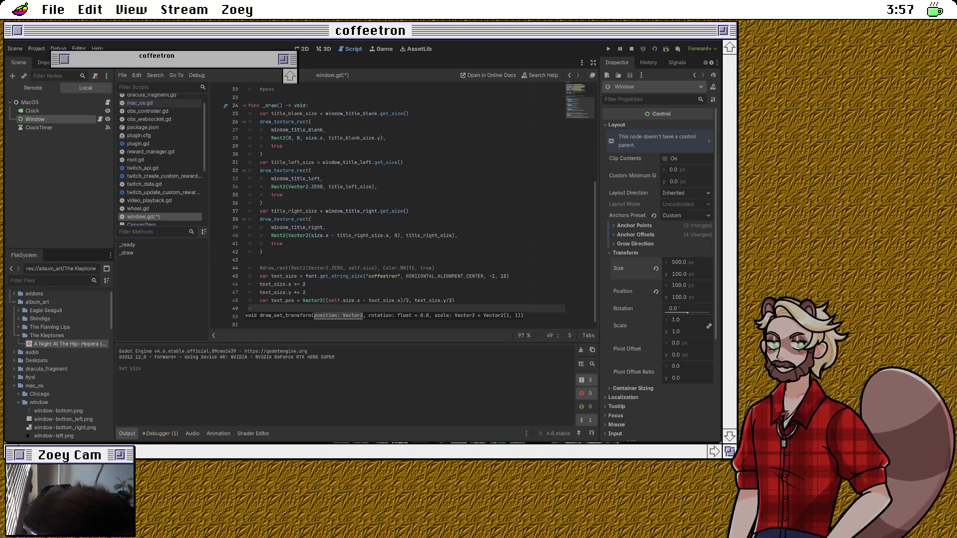
key("Escape")
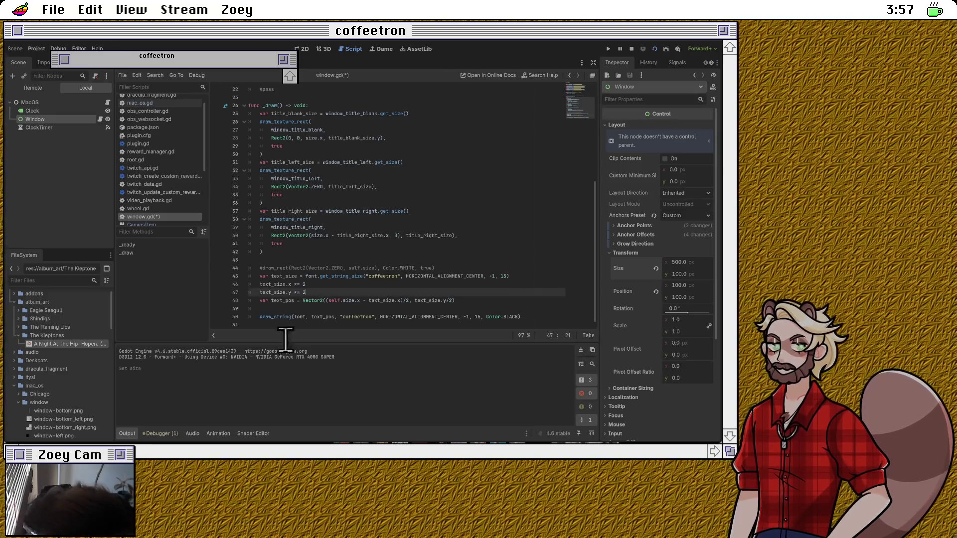
Step: Write draw_set_transform(Vector2.ZERO, 0, Vector2.ONE * 2) on line 49 before draw_string
type("draw")
key("BackSpace")
key("BackSpace")
key("BackSpace")
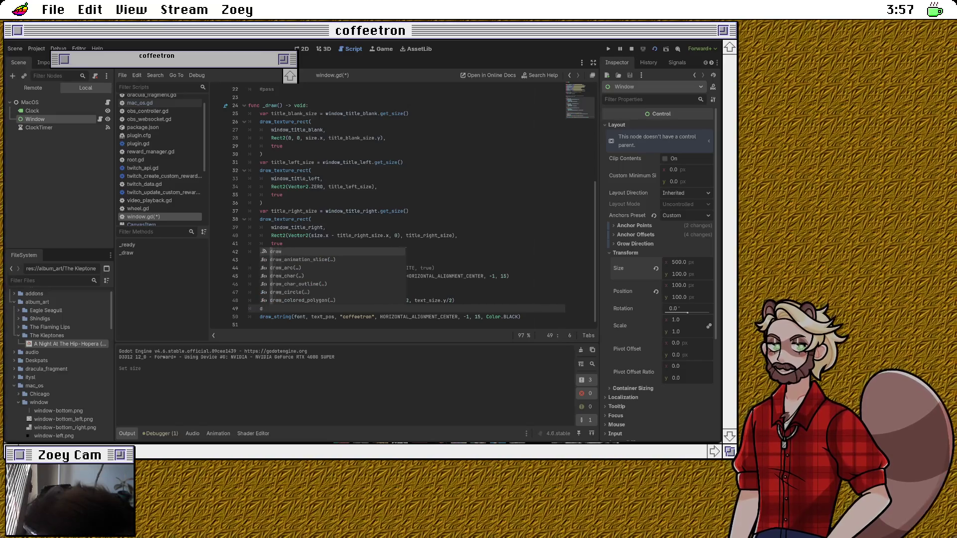
type("transform")
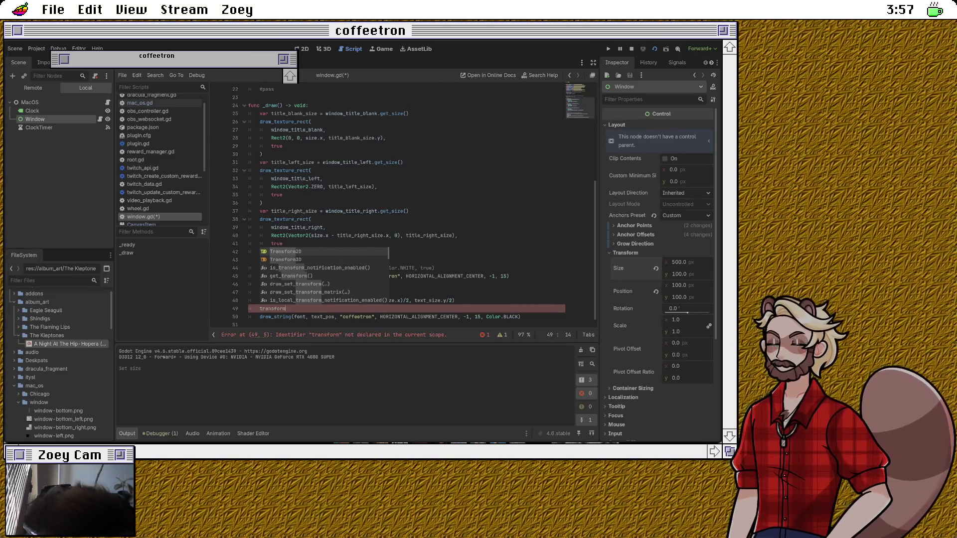
key("Return")
type(".")
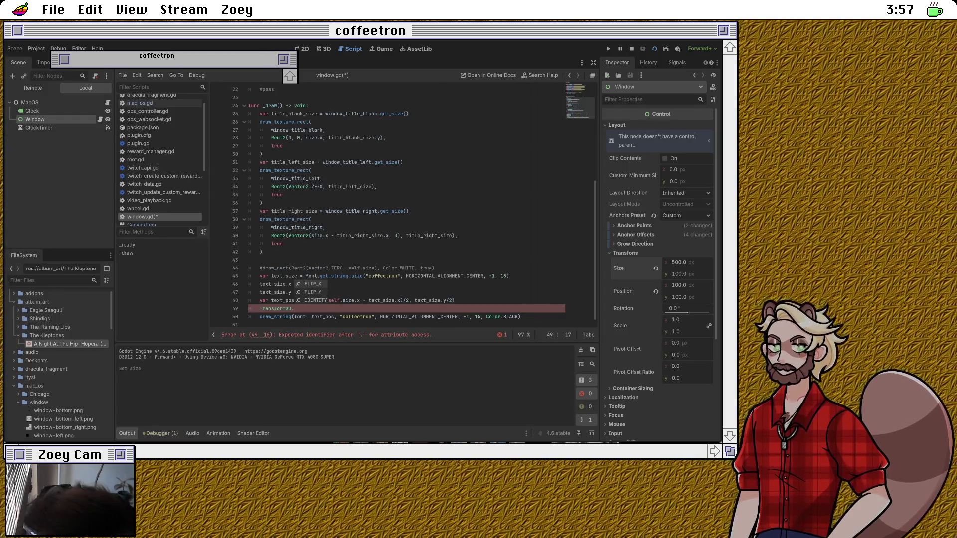
key("BackSpace")
key("BackSpace")
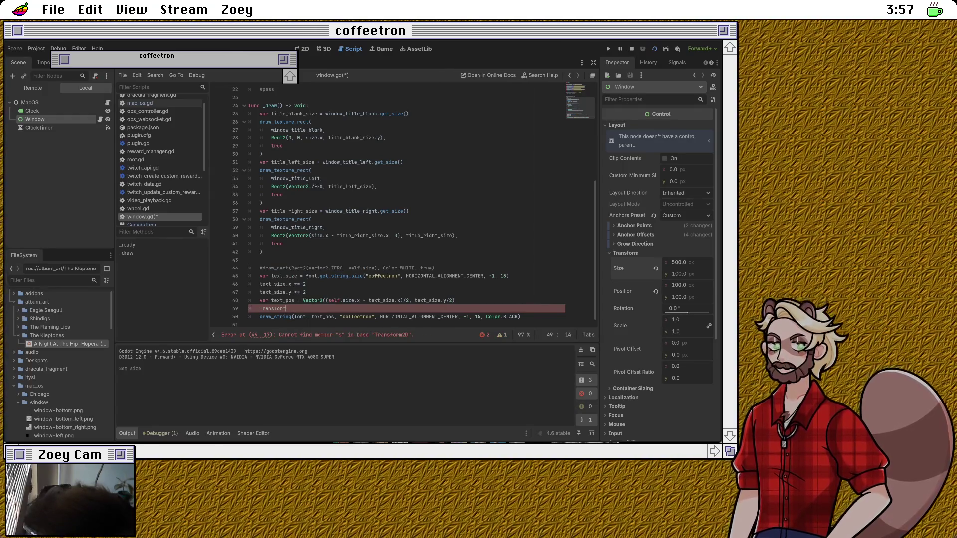
key("BackSpace")
key("BackSpace")
key("BackSpace")
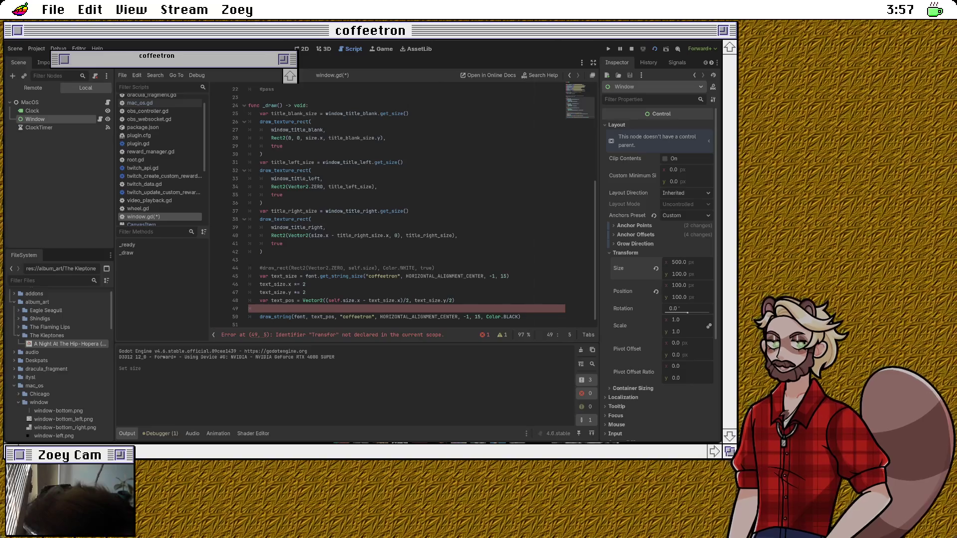
type("draw_set_t")
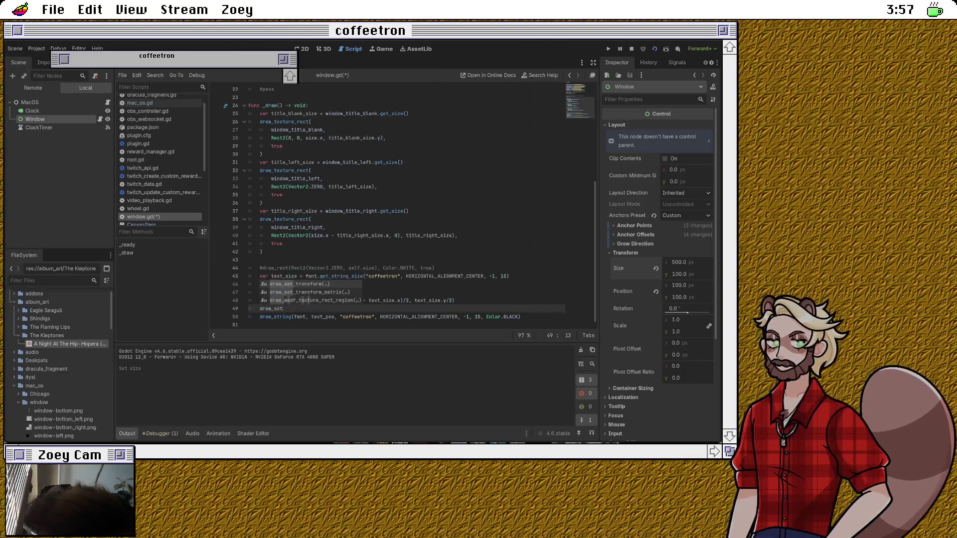
key("Return")
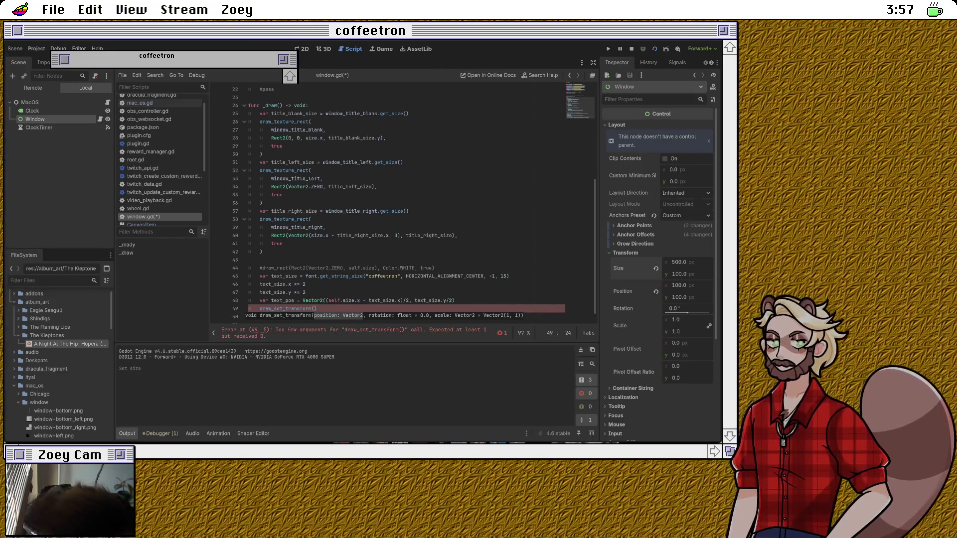
type("ctor2.ZERO, 0")
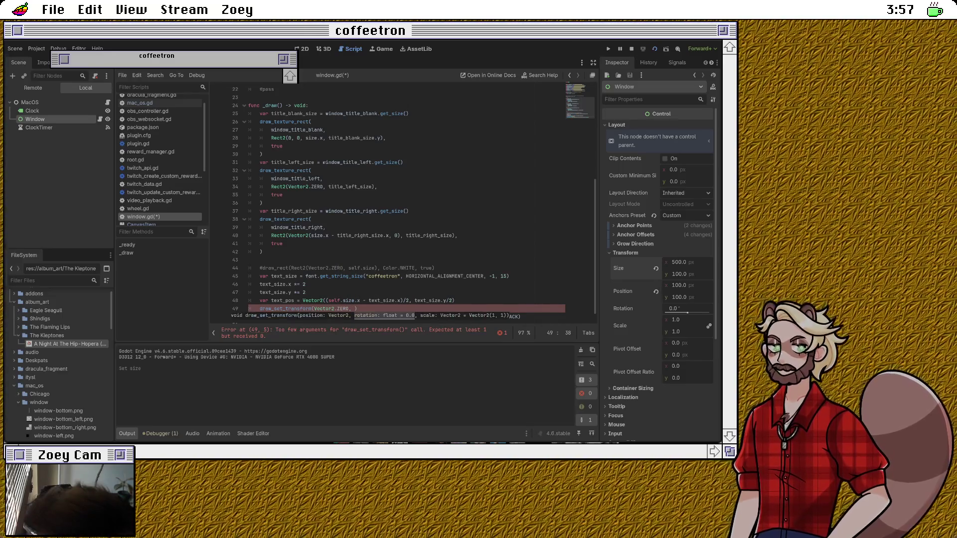
type(", Ve")
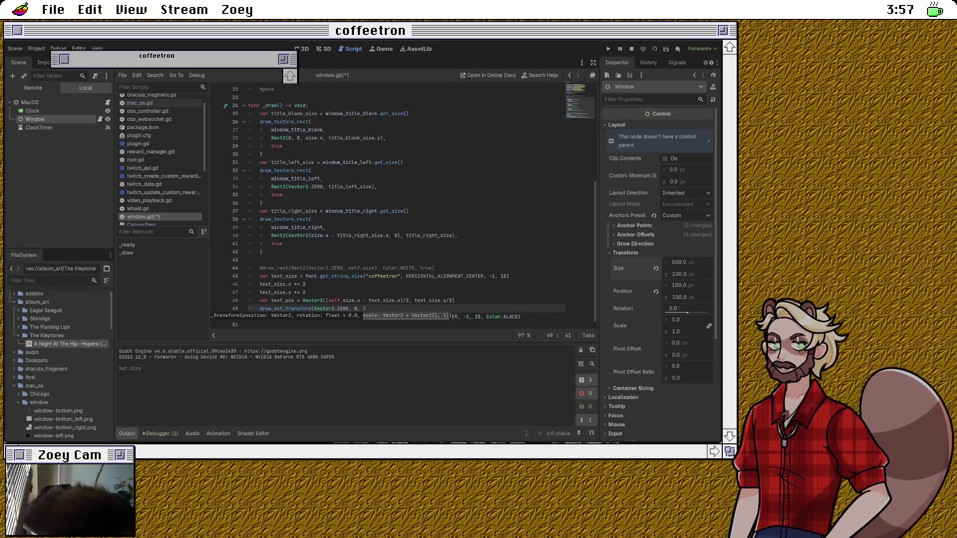
type("ctor2")
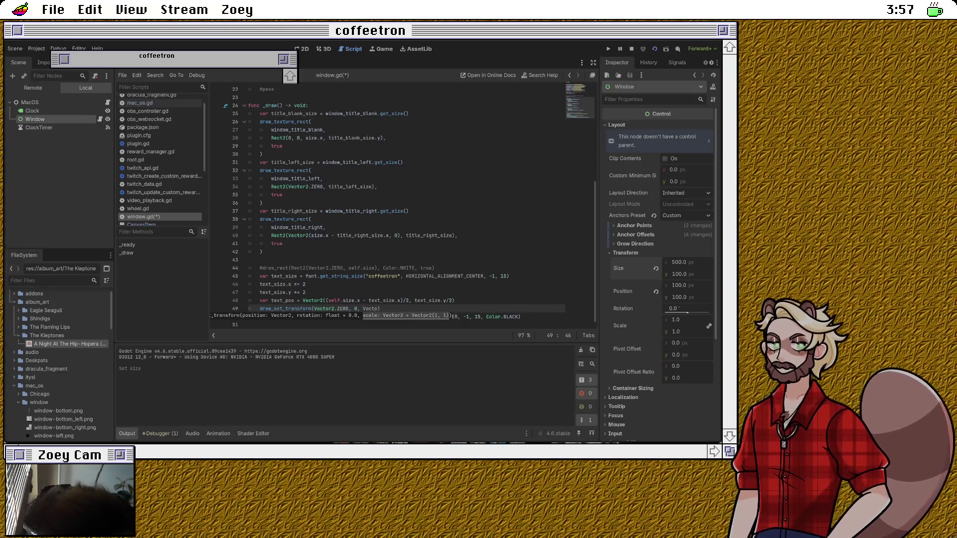
type(".")
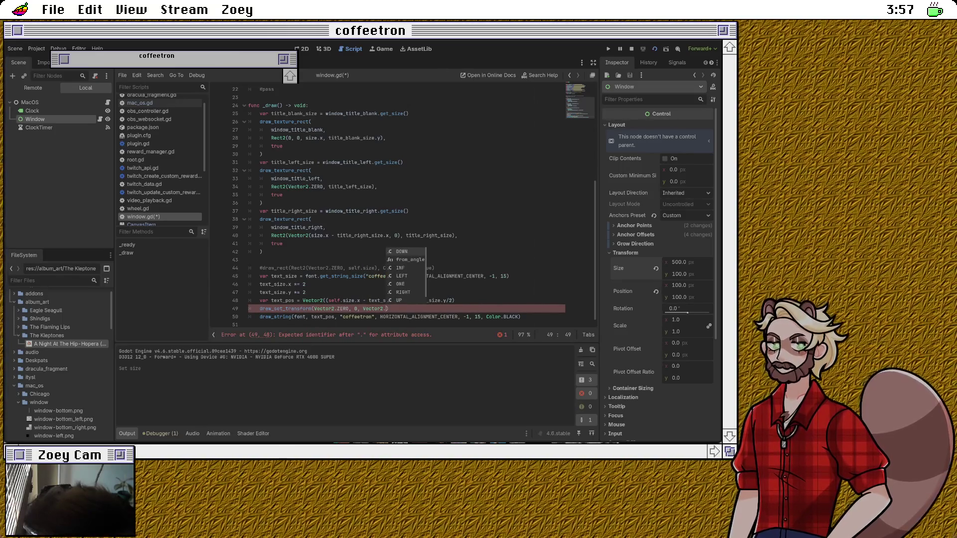
type("o")
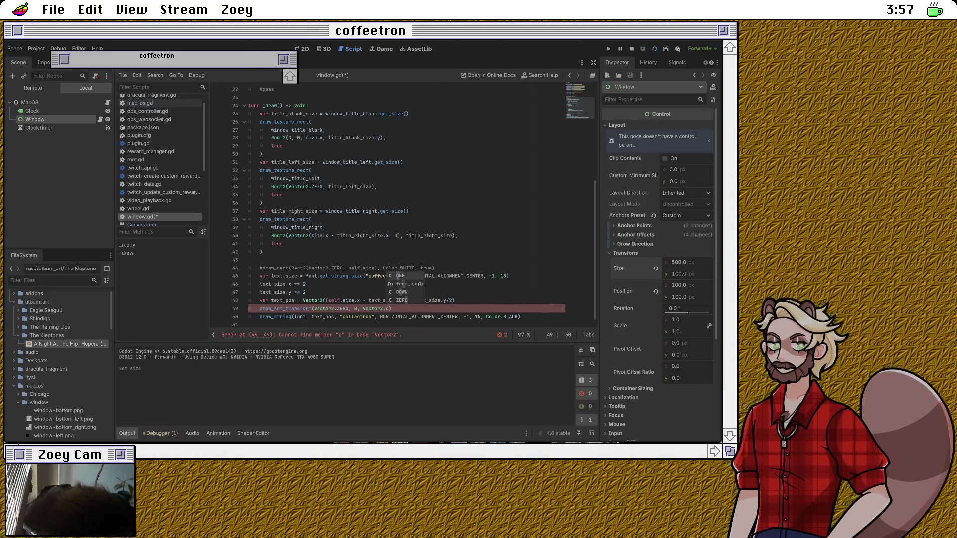
key("Return")
type("* 2")
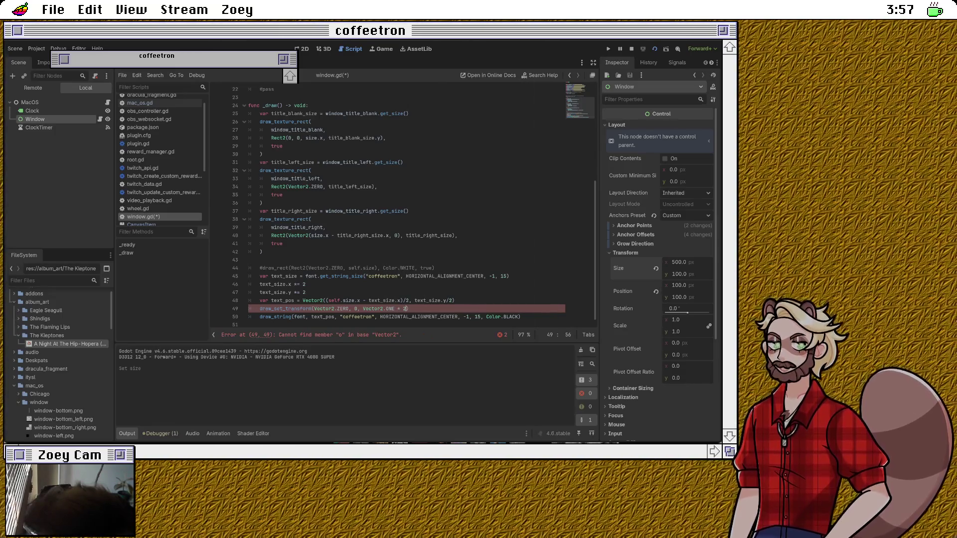
key("End")
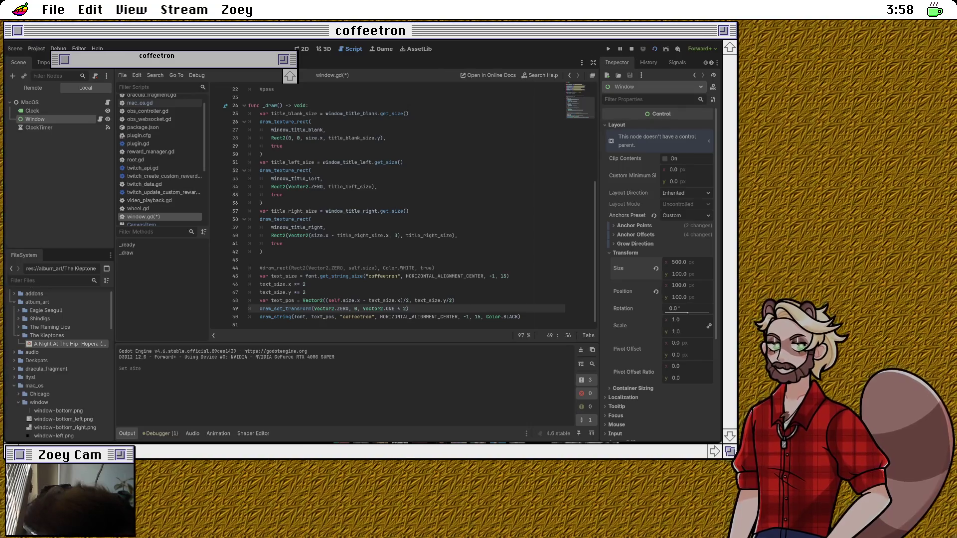
Step: Comment out the two text_size padding lines (46–47) with Ctrl+K
left_click(306, 292)
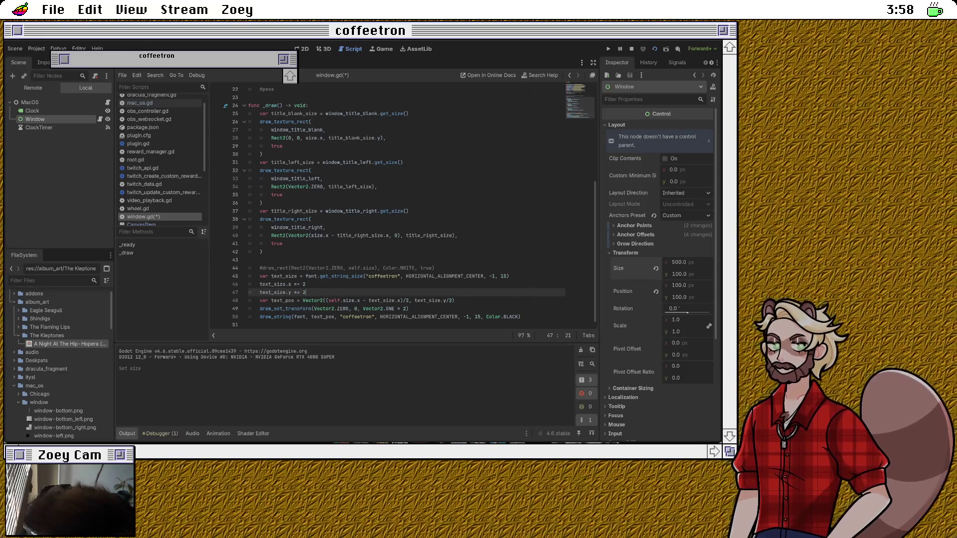
key("shift+Up")
key("ctrl+k")
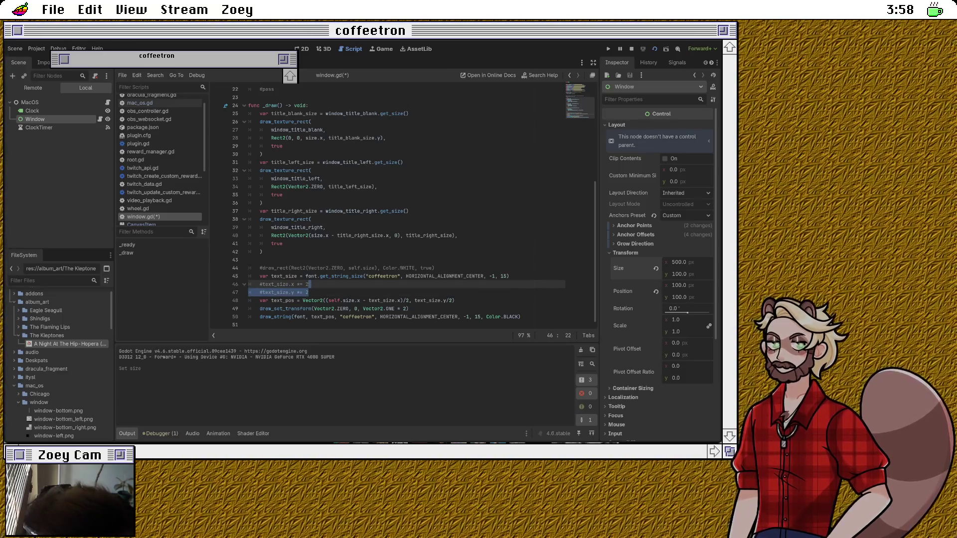
left_click(409, 309)
Step: Save window.gd and switch to the 2D workspace to view the Window control
key("ctrl+s")
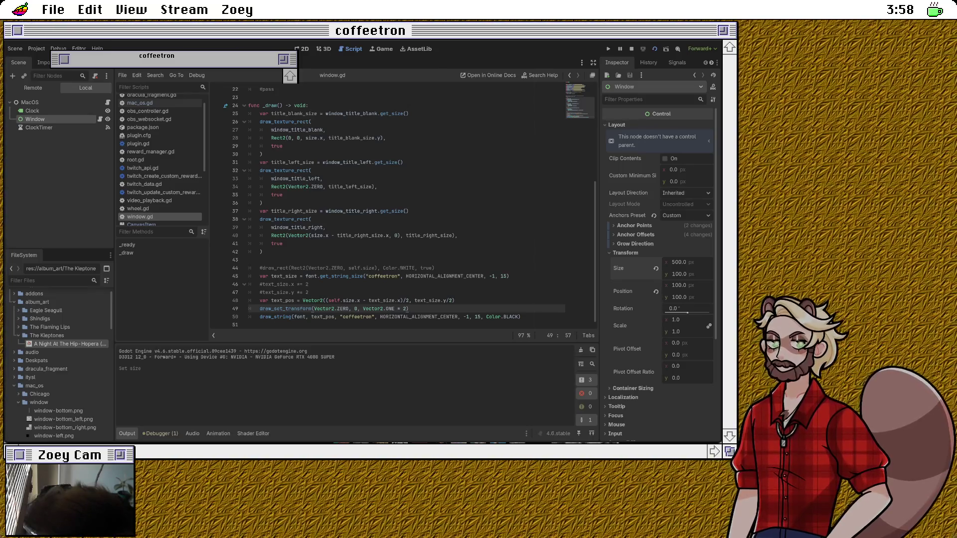
key("ctrl+F1")
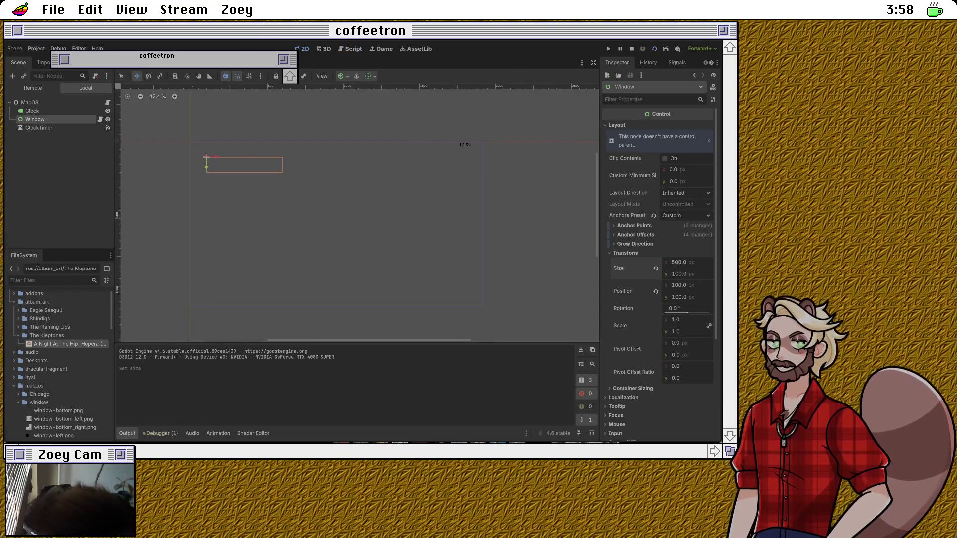
Step: Set the Window's Transform Size y to 300 px, then open the draw_string documentation from the script
left_click(679, 274)
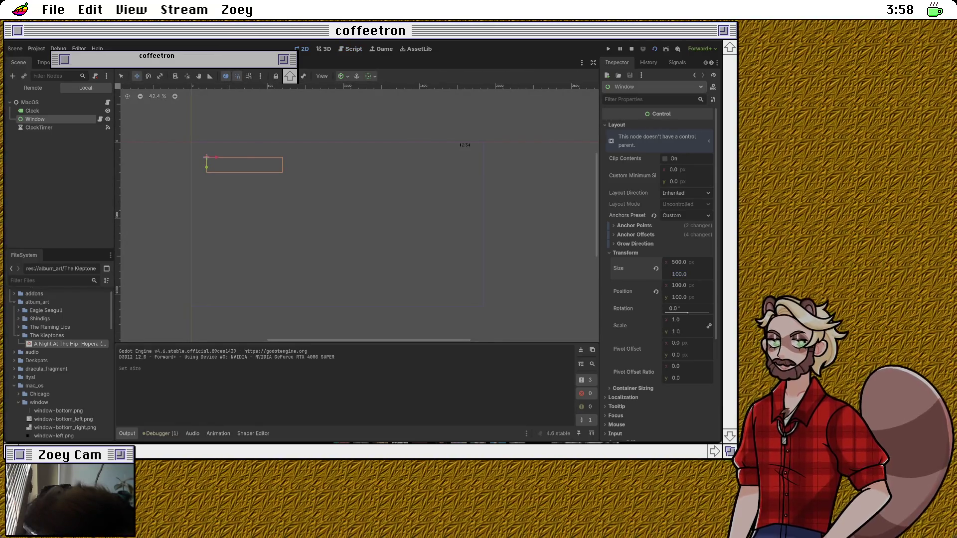
key("BackSpace")
type("3")
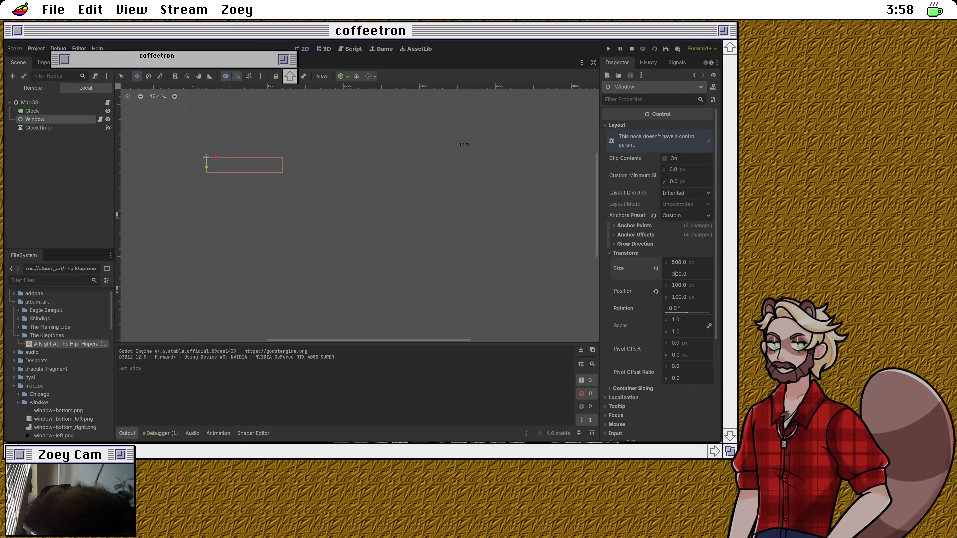
key("Return")
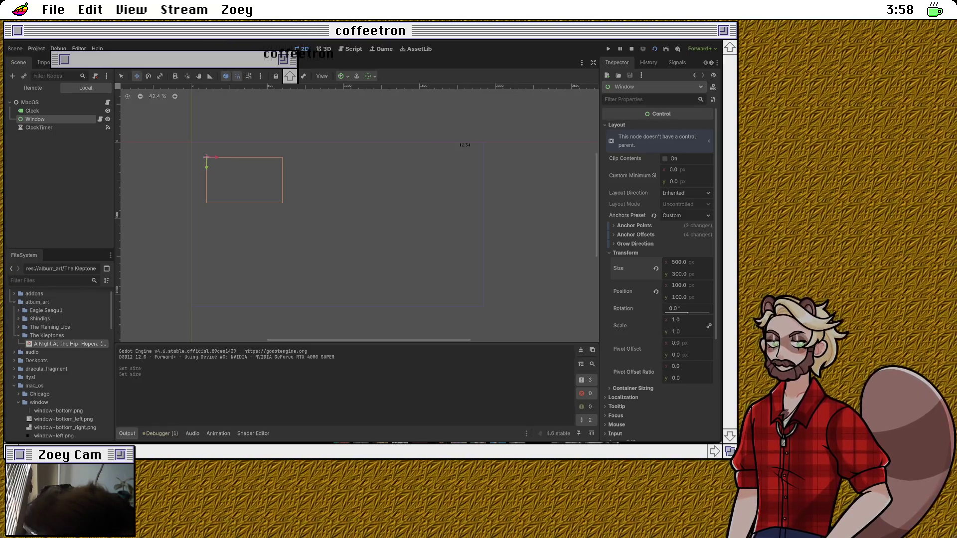
key("ctrl+F3")
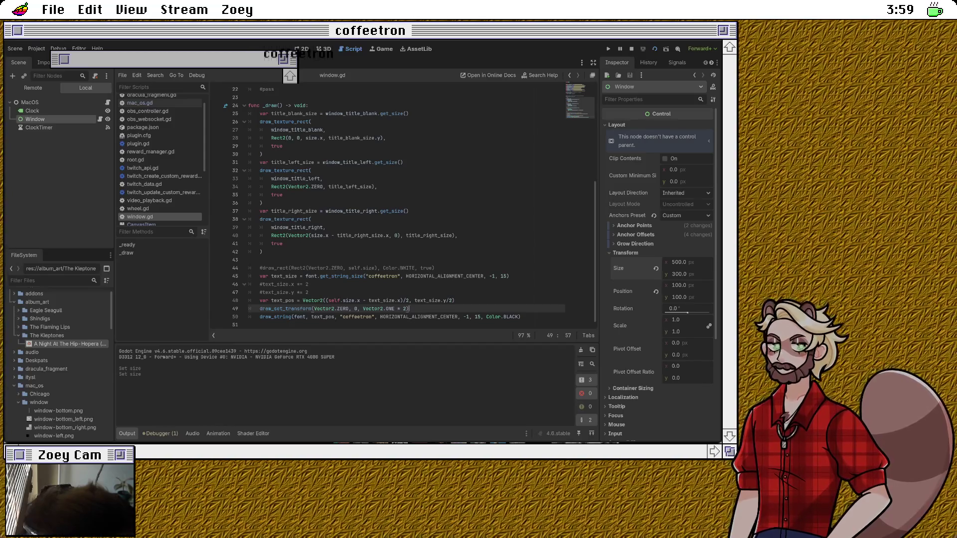
left_click(273, 317, "ctrl")
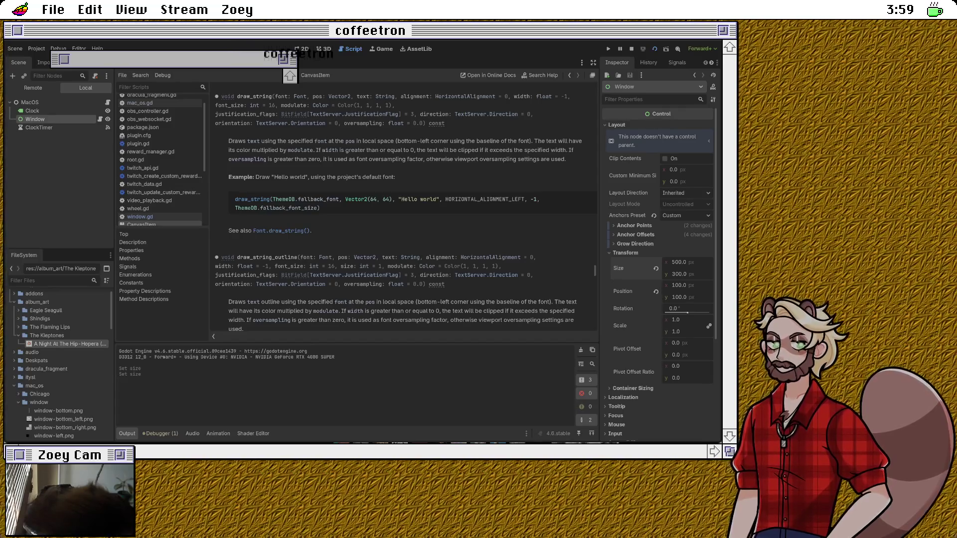
scroll(398, 207, "down", 3)
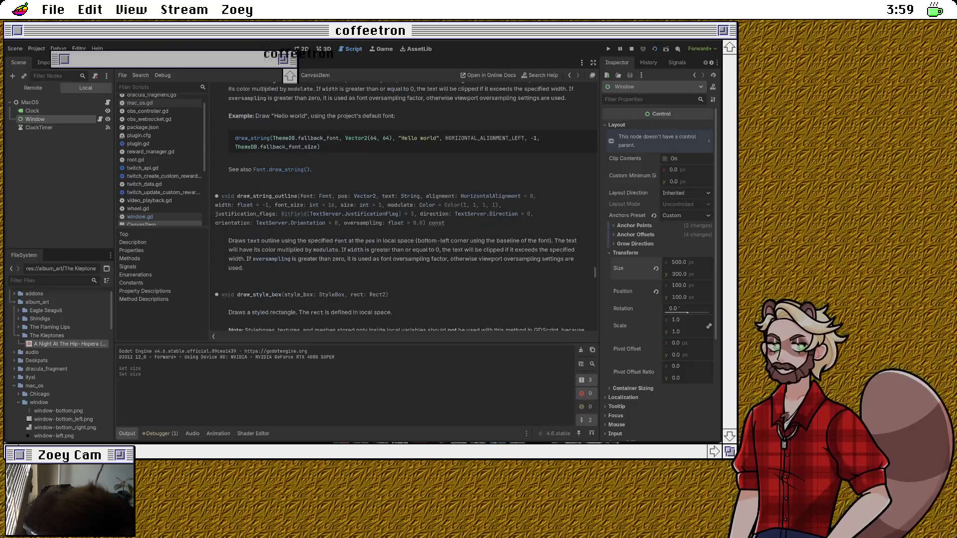
scroll(397, 206, "down", 5)
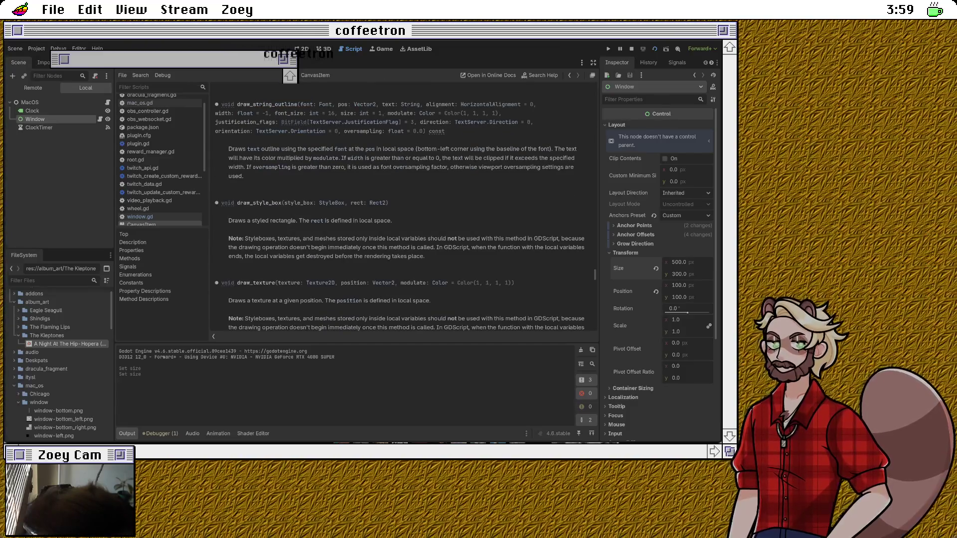
scroll(404, 209, "down", 3)
scroll(403, 209, "up", 7)
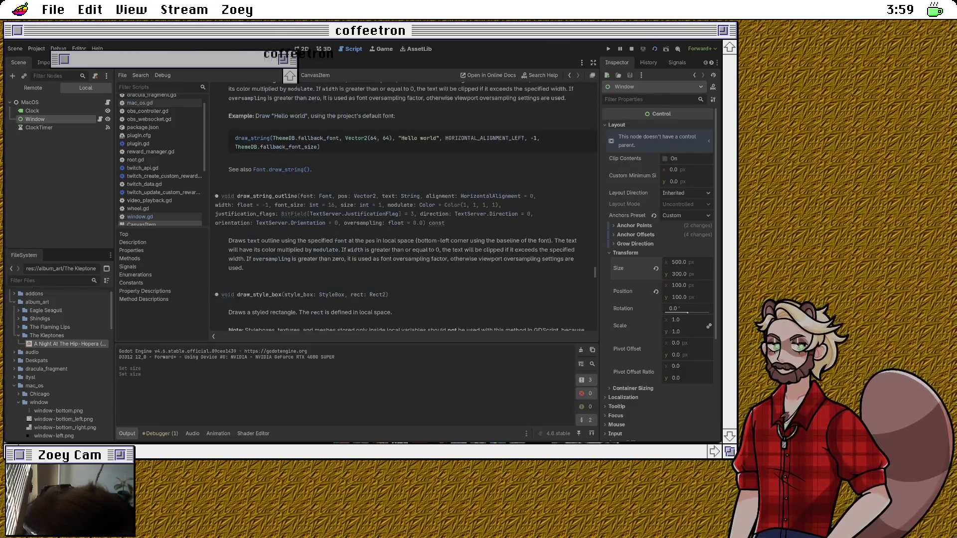
scroll(399, 207, "up", 6)
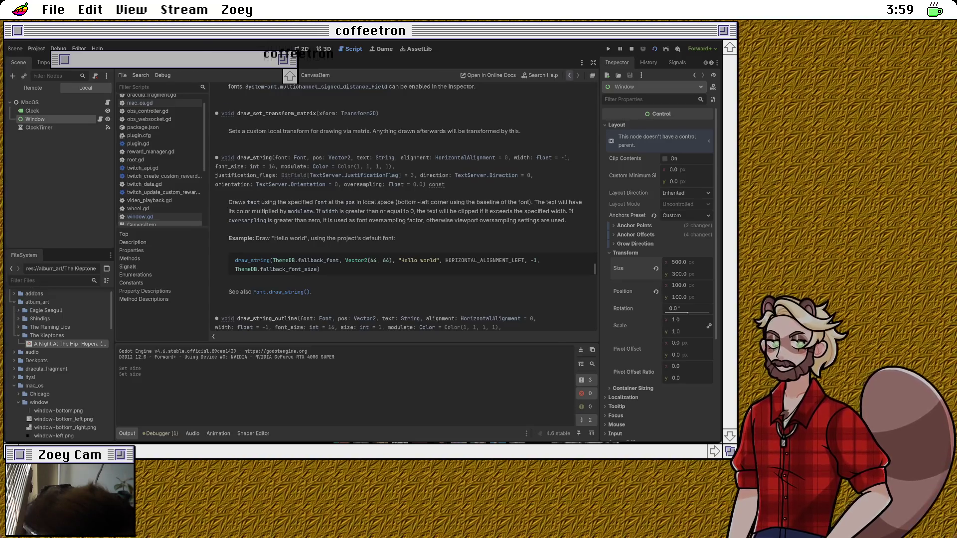
left_click(140, 216)
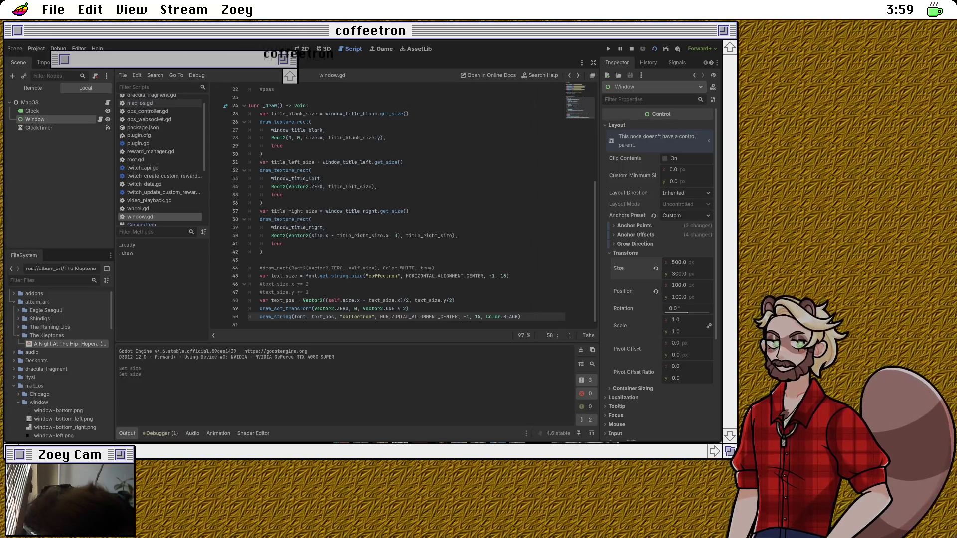
Step: Add a text_pos /= 2 line after the text_pos calculation and check it in the 2D view
left_click(455, 300)
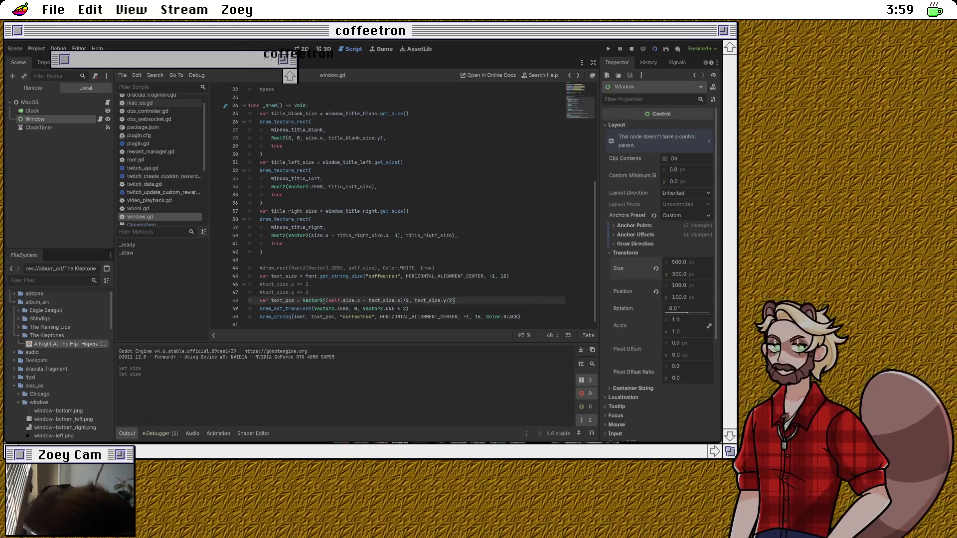
key("Return")
type("text_pos /= 2")
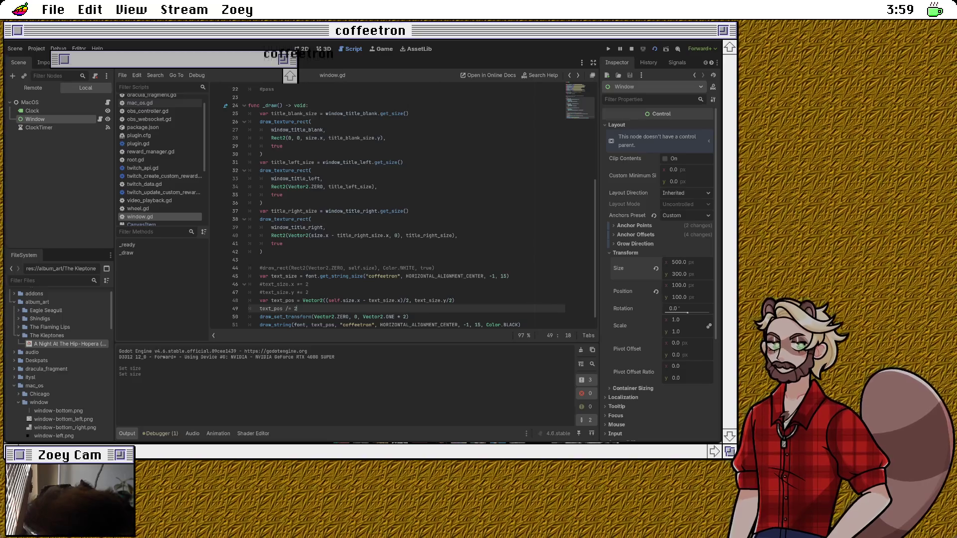
key("ctrl+F1")
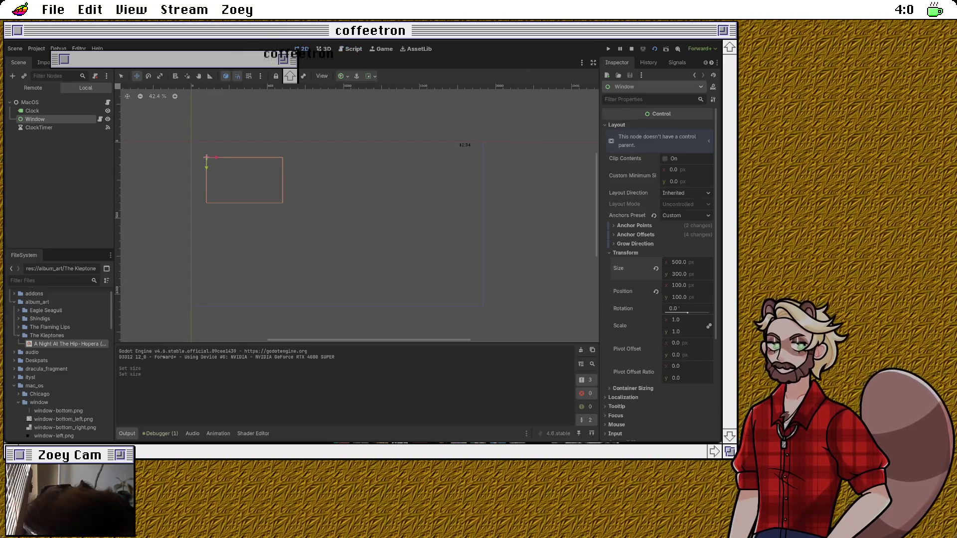
Step: Switch to the Script workspace to show window.gd's _draw code
key("ctrl+F3")
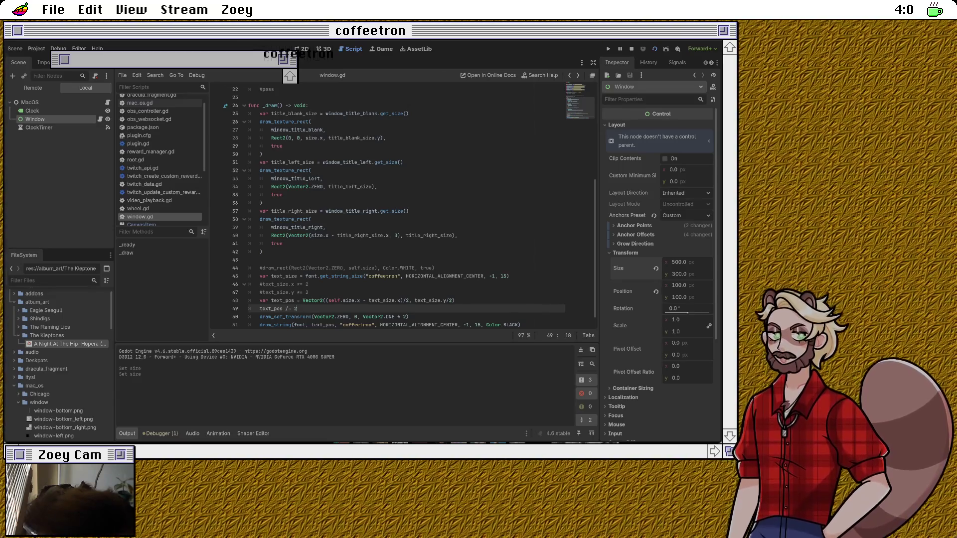
Step: Leave a blank line after the draw_set_transform call, then look up the draw_string documentation
scroll(407, 206, "down", 1)
key("Down")
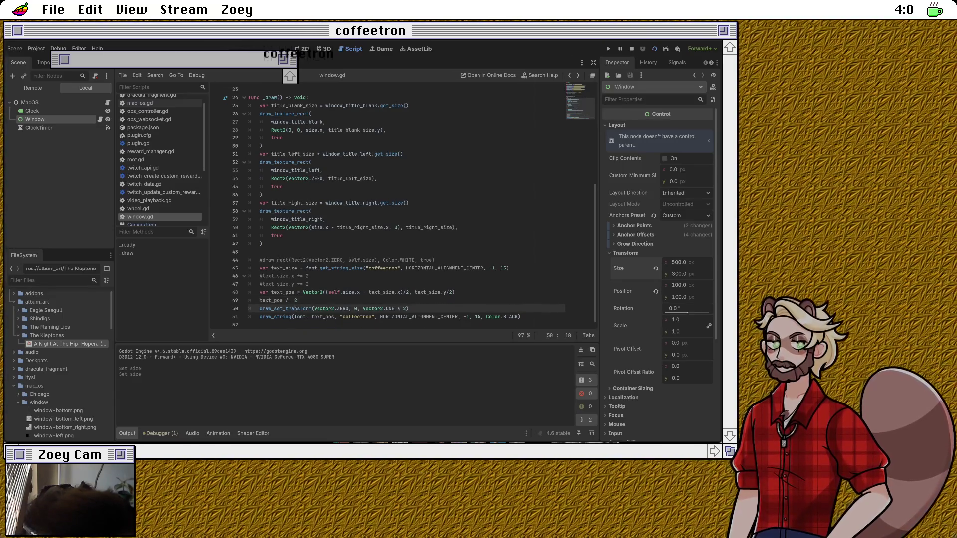
key("Return")
type("dr")
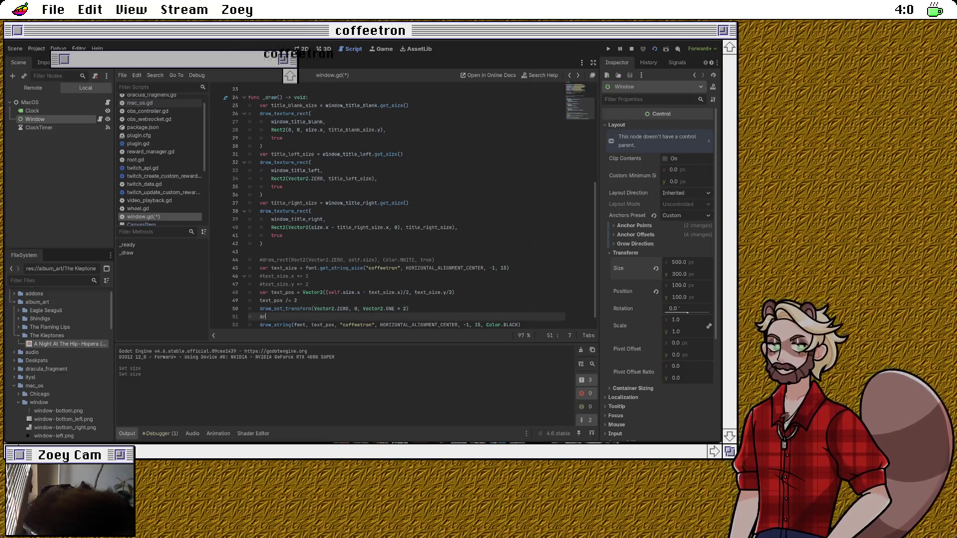
type("aw_")
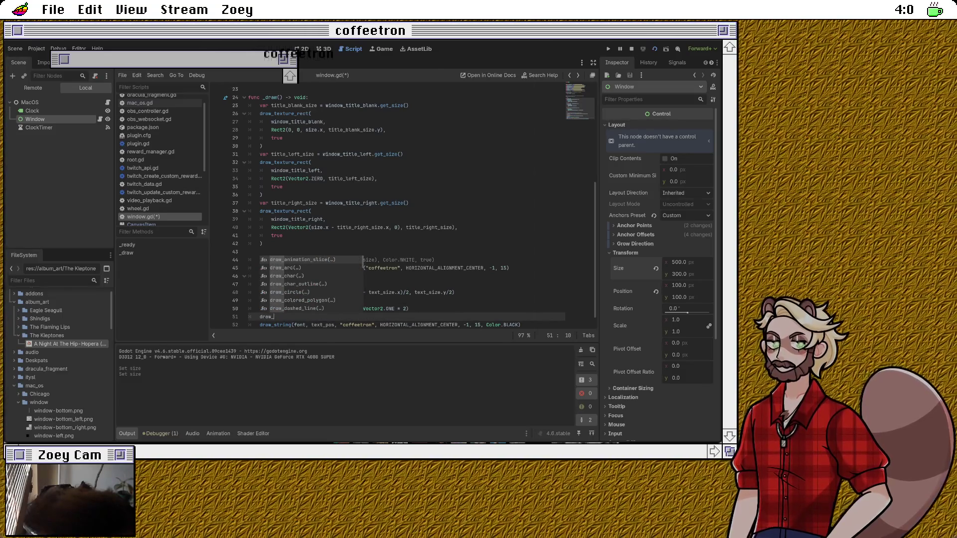
type("set")
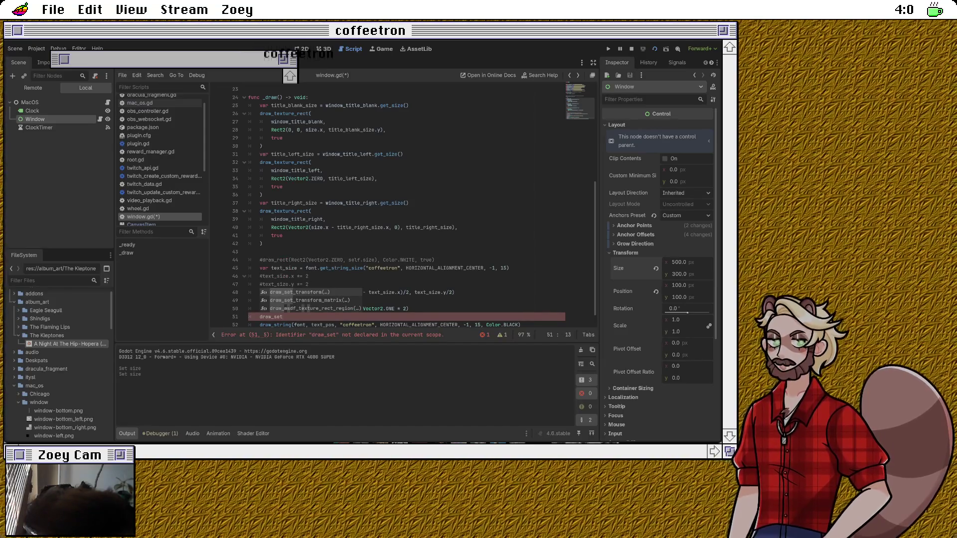
key("BackSpace")
key("BackSpace")
key("BackSpace")
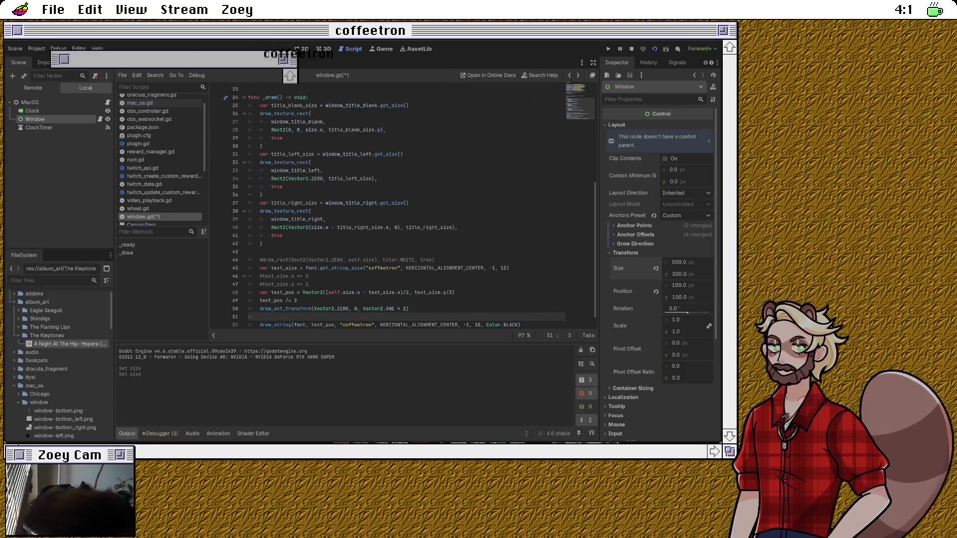
key("Down")
Step: Look up draw_string with Alt+F1 to show its CanvasItem documentation entry
key("alt+F1")
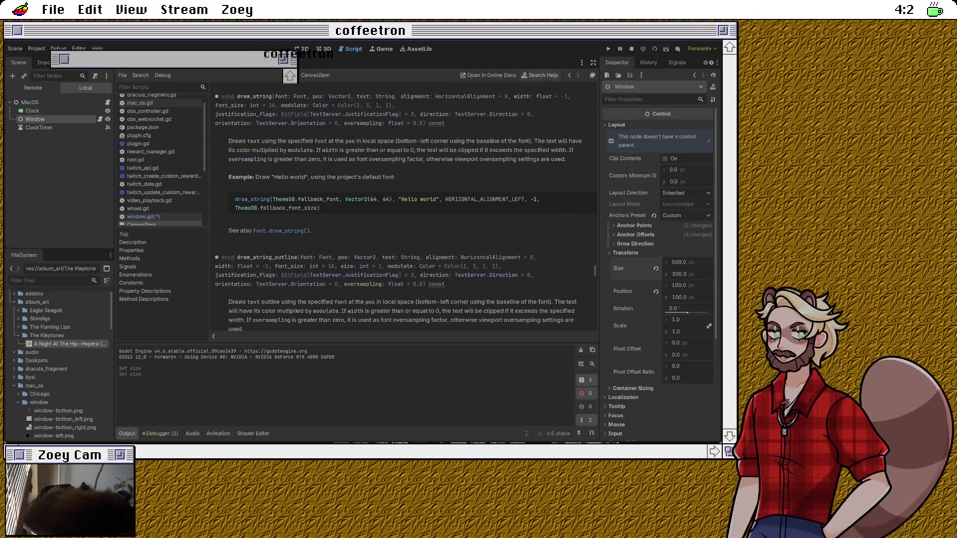
Step: Return to window.gd, type and then erase a draw_anti attempt on line 51
left_click(569, 75)
left_click(259, 308)
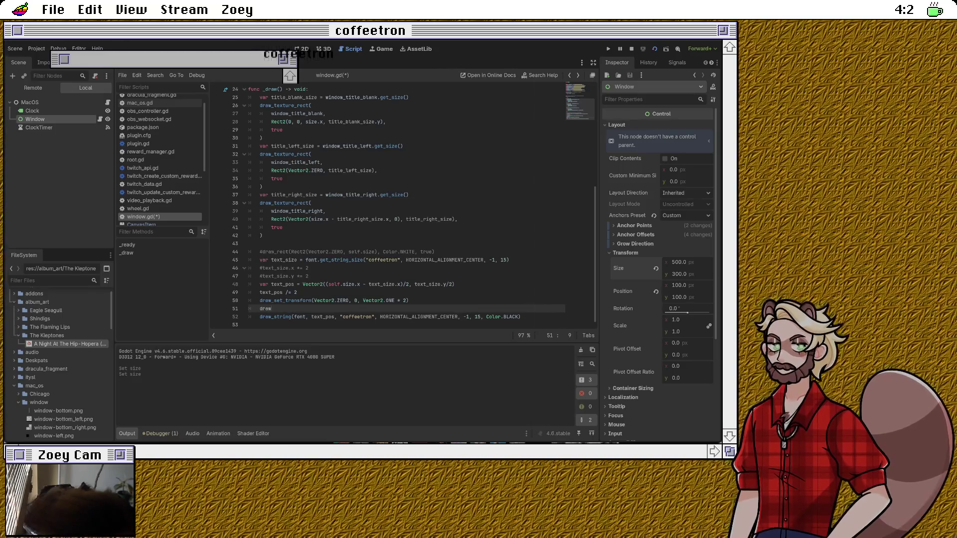
type("raw_anti")
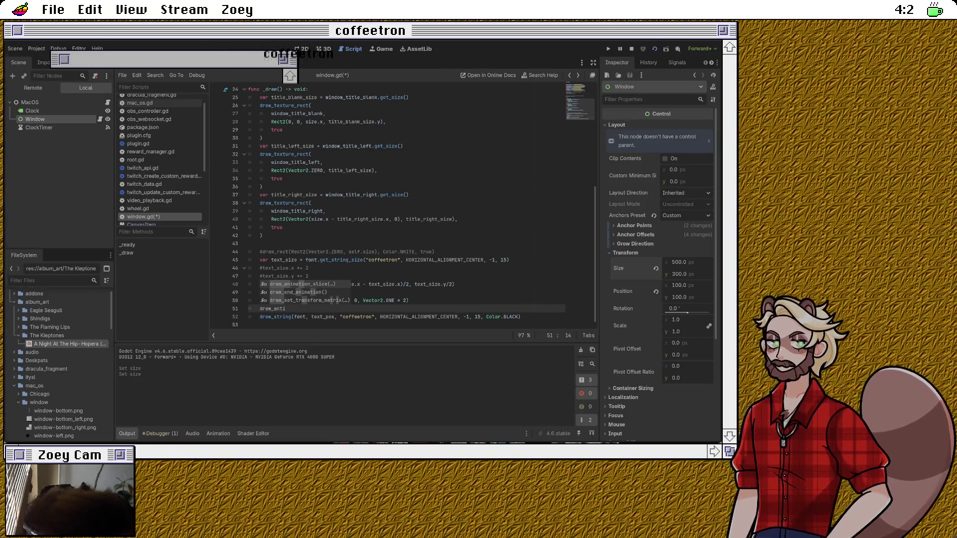
key("BackSpace")
key("BackSpace")
key("BackSpace")
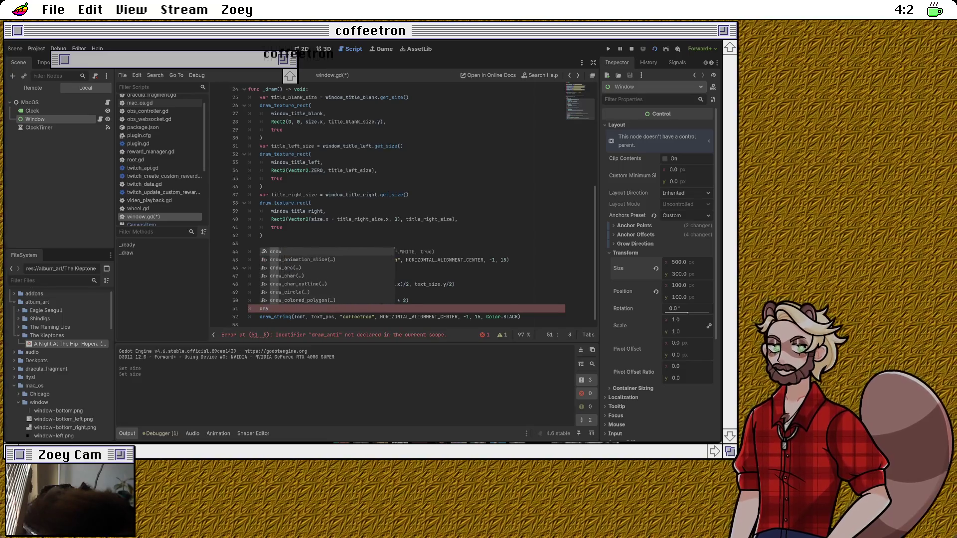
key("BackSpace")
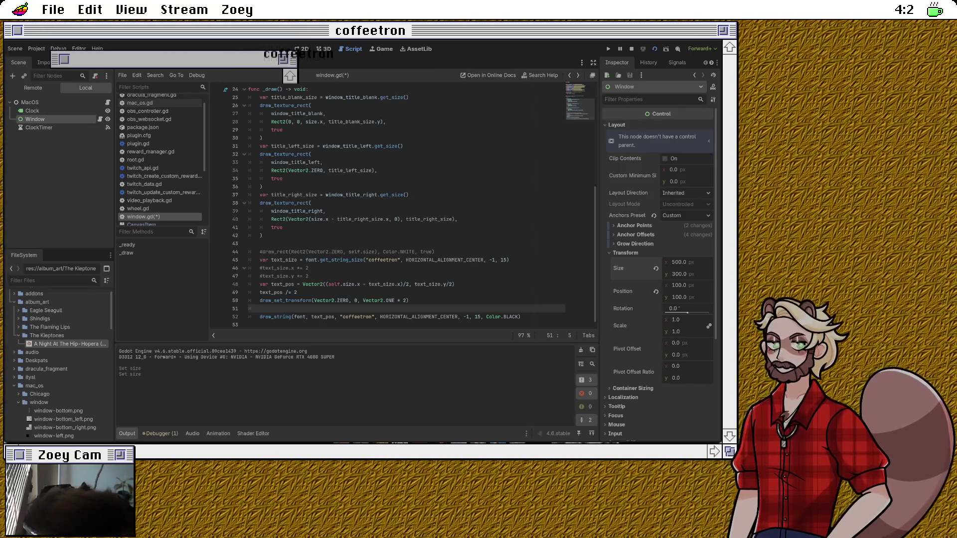
left_click(382, 259)
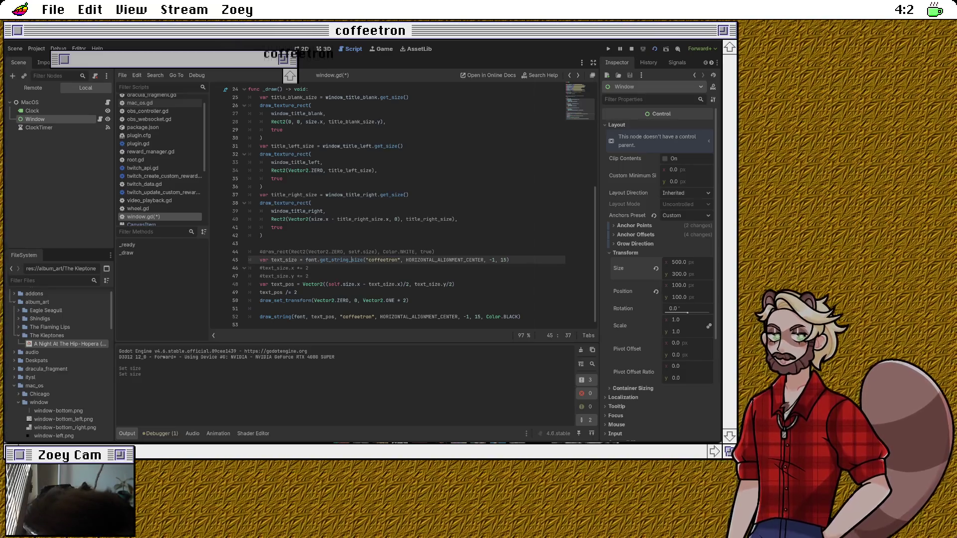
Step: Under CanvasItem > Texture, set the Window's Filter to Nearest, then save window.gd
scroll(658, 274, "down", 5)
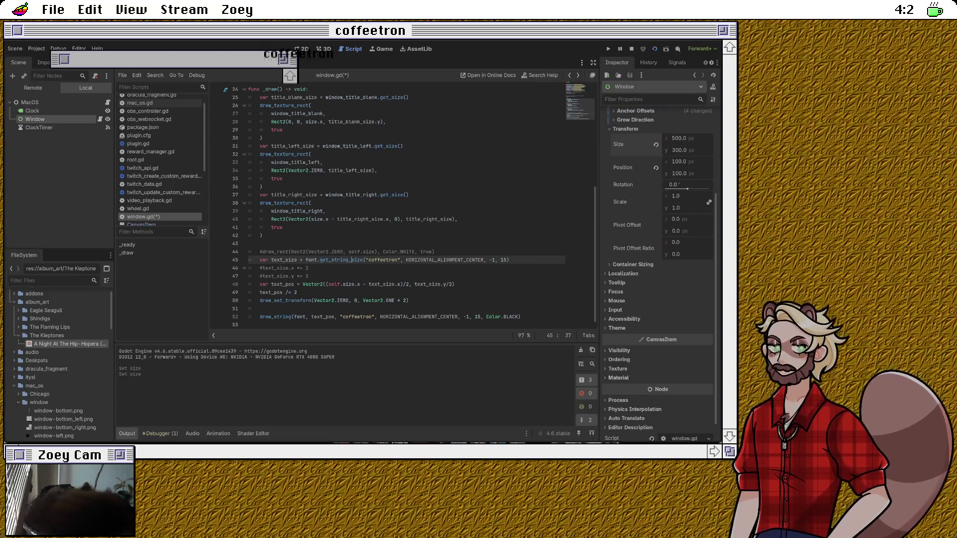
left_click(617, 369)
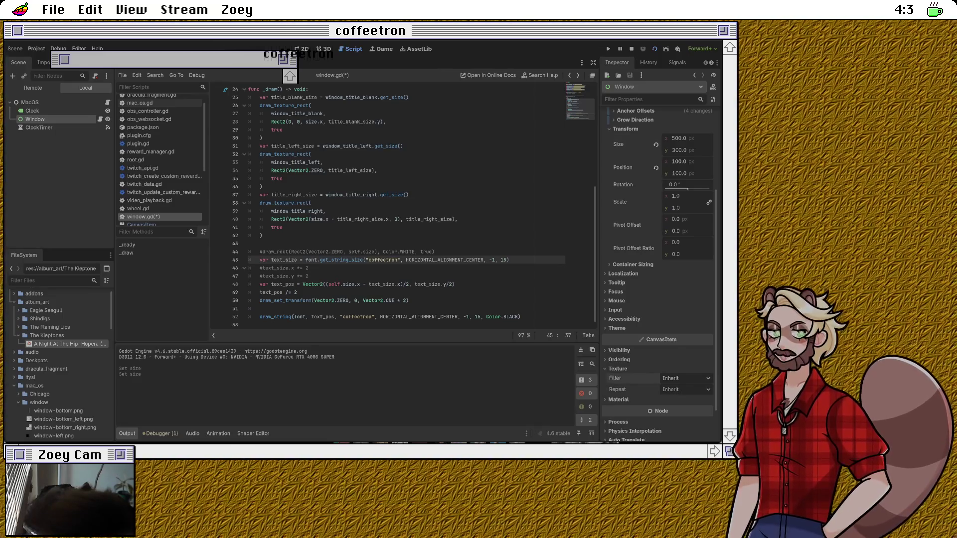
left_click(685, 378)
left_click(677, 402)
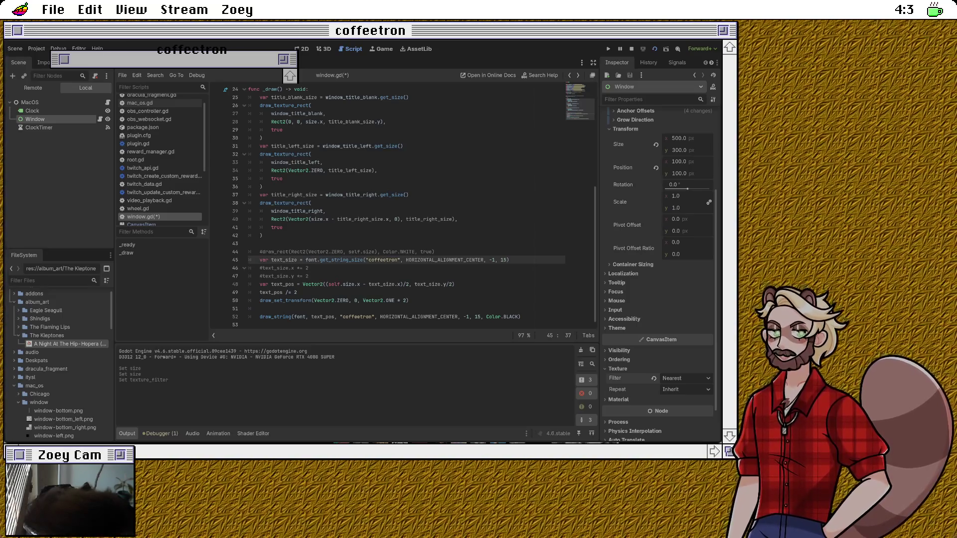
key("ctrl+s")
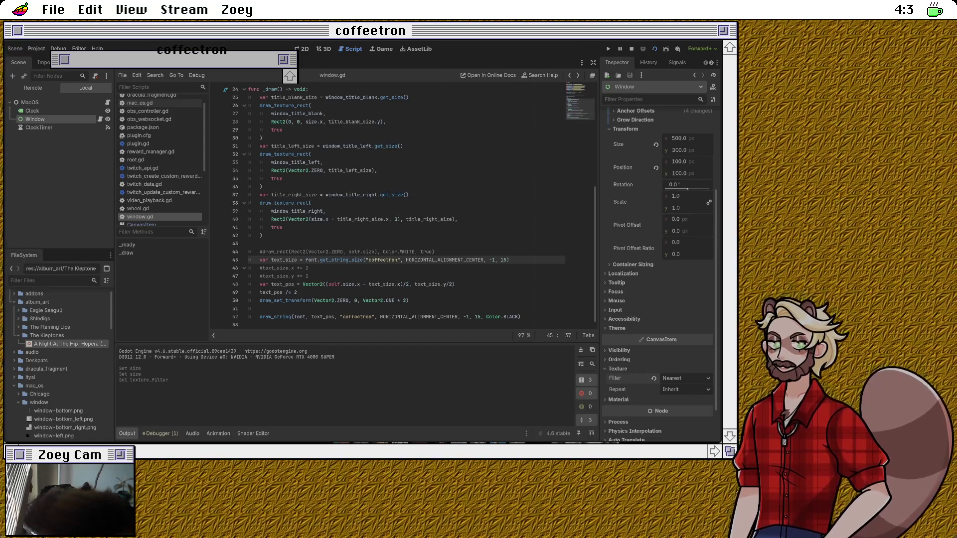
Step: Check where text_pos and text_size are defined and used around lines 47–49
left_click(297, 292)
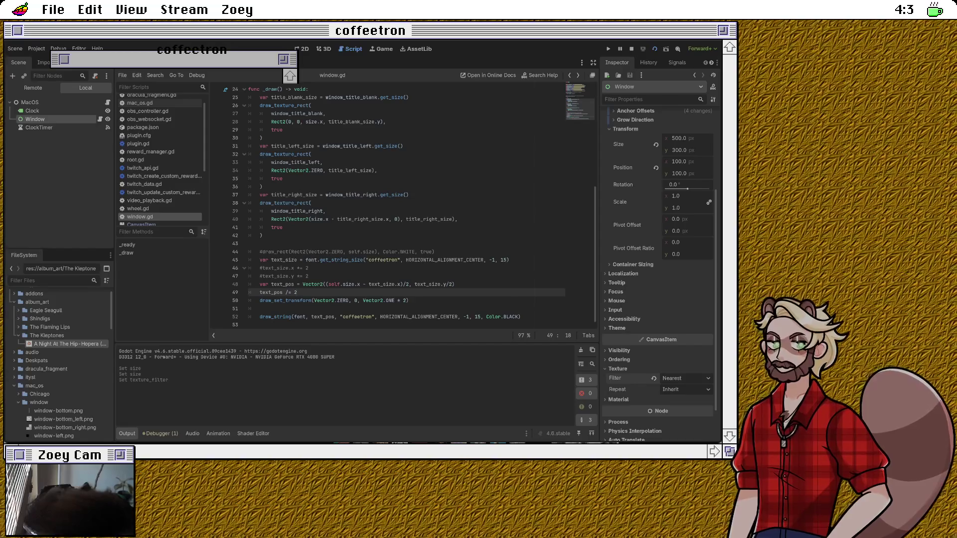
double_click(272, 292)
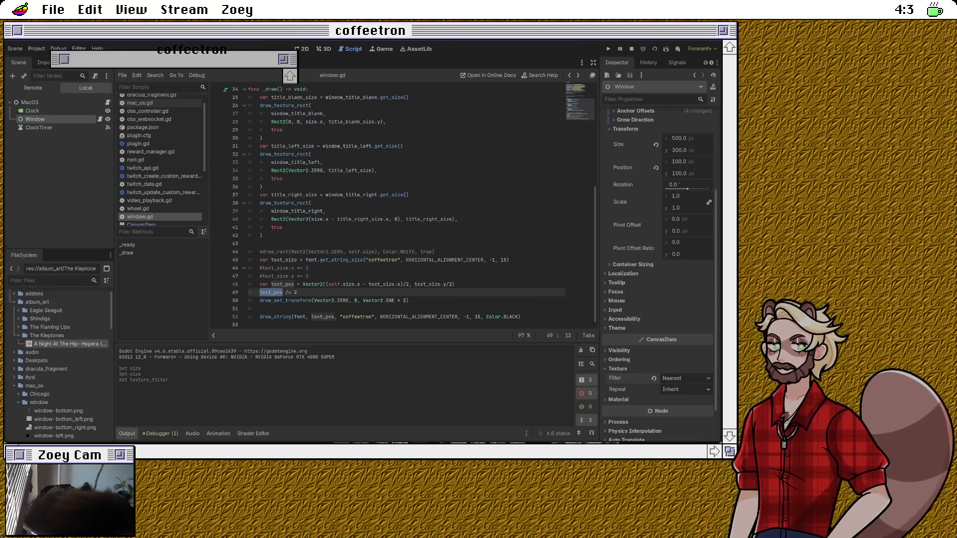
left_click(297, 292)
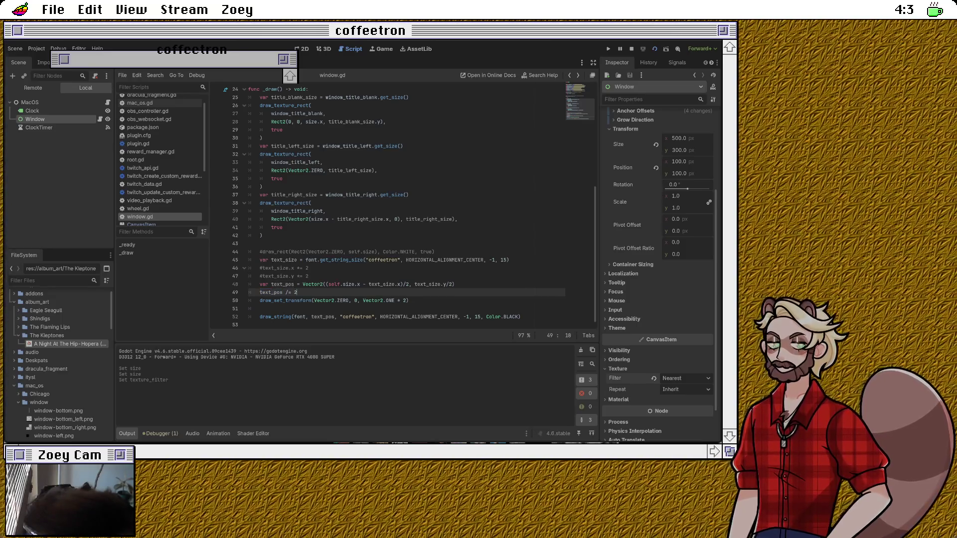
double_click(282, 284)
key("End")
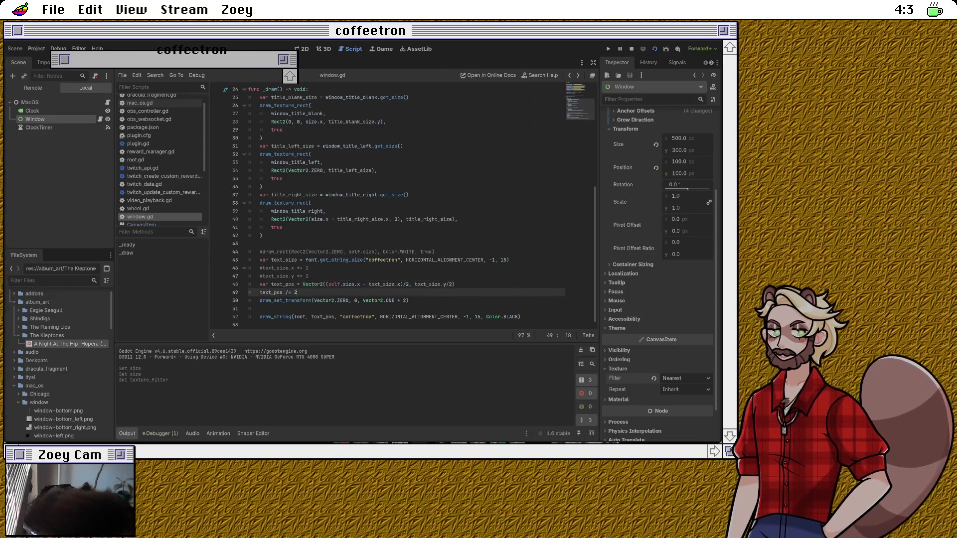
key("Up")
double_click(284, 260)
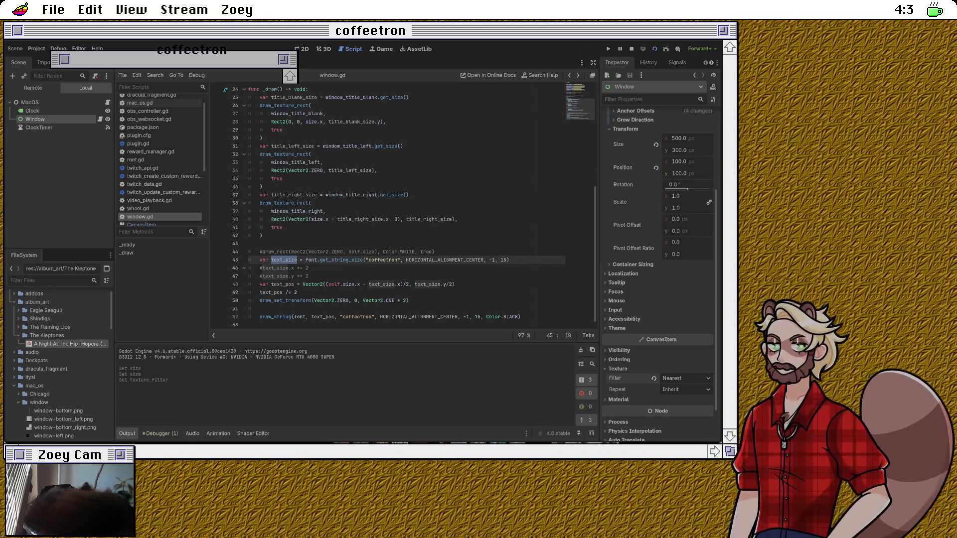
left_click(297, 293)
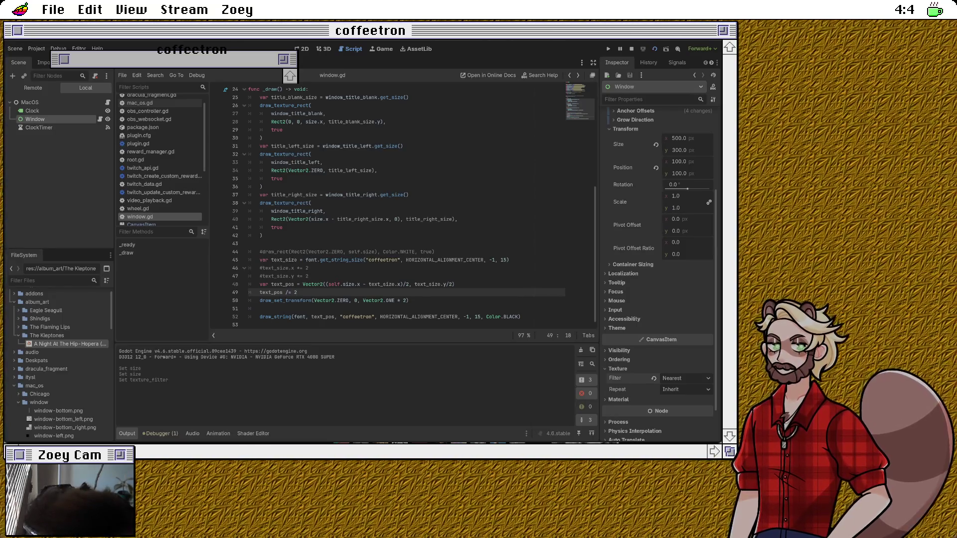
Step: Comment out lines 49–50 (text_pos halving and draw_set_transform) and return to the 2D view
left_click(312, 301)
key("shift+Up")
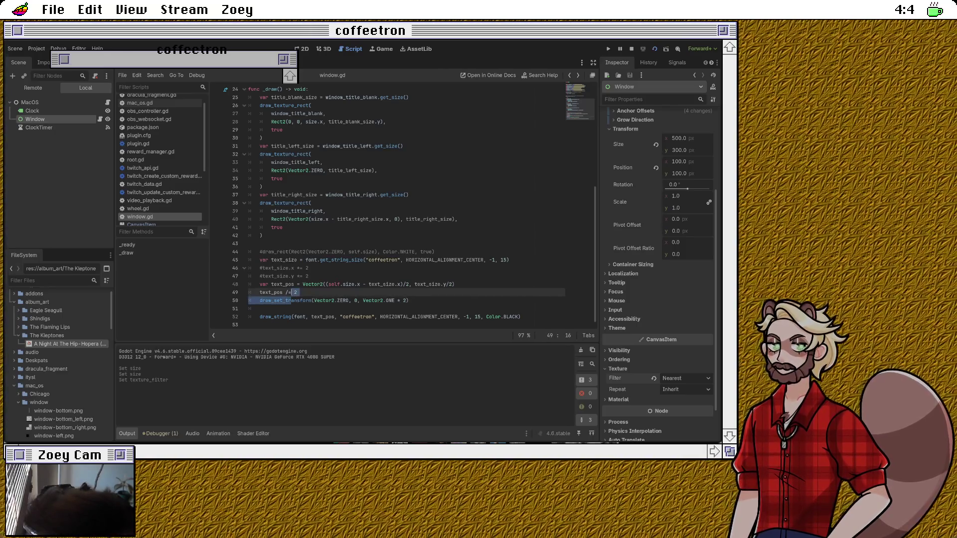
key("ctrl+k")
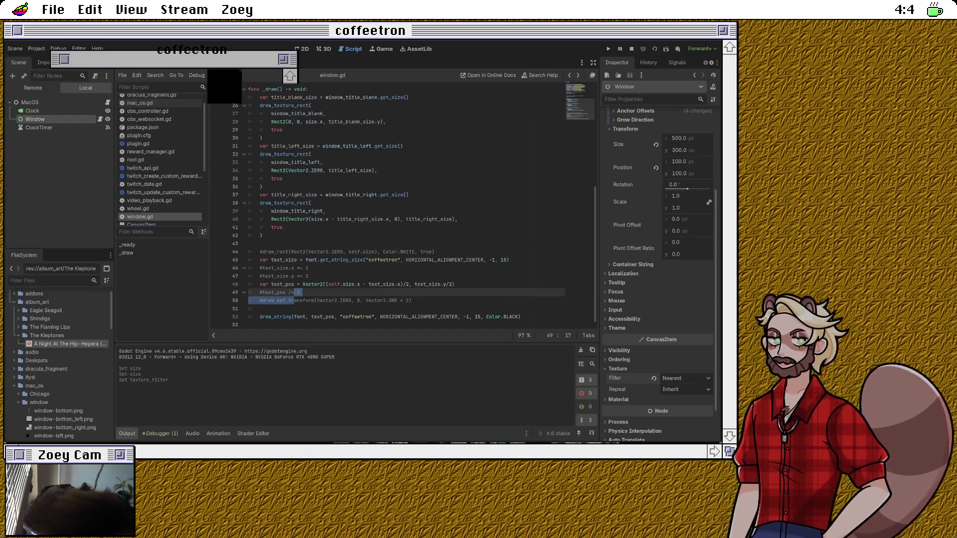
key("ctrl+F1")
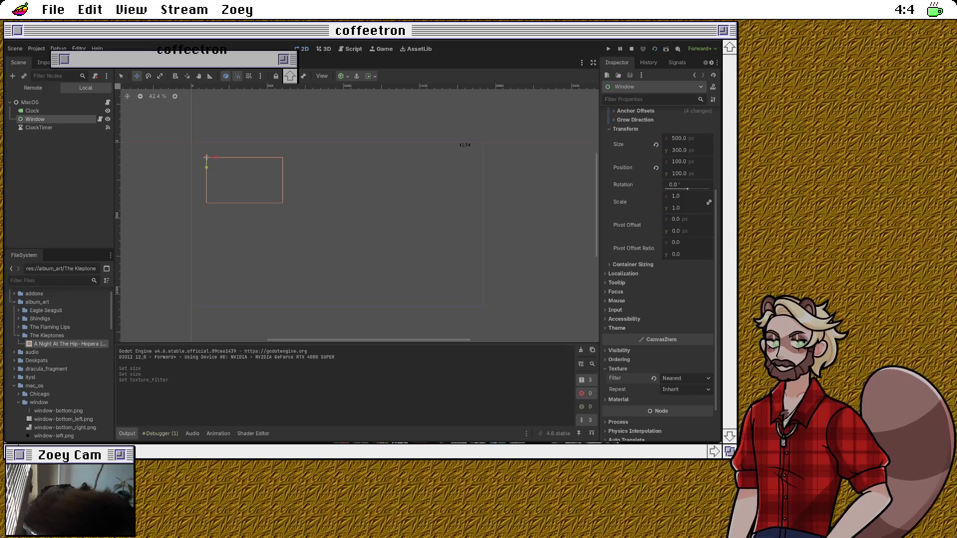
Step: Move the Window node to 152, 122 and make it 400 px tall, then reopen window.gd
key("alt+Tab")
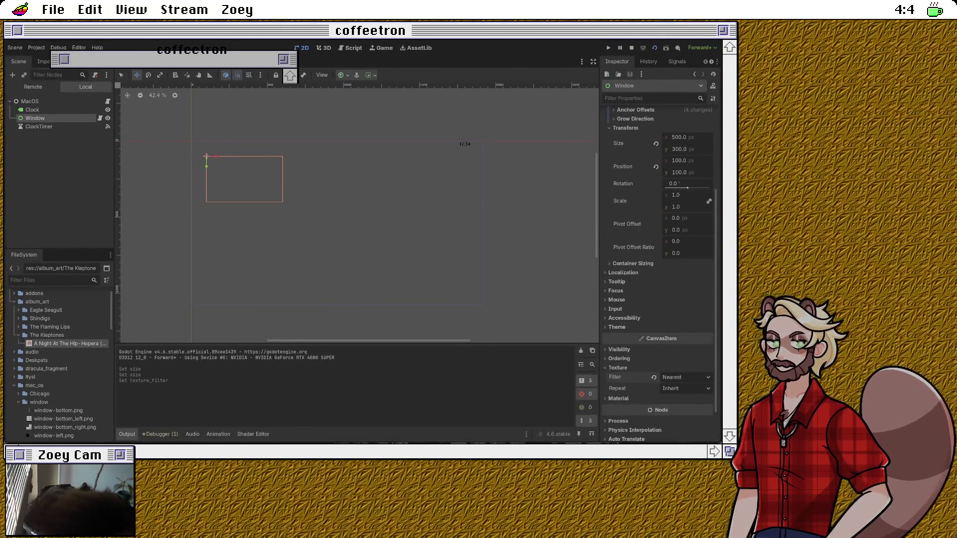
left_click_drag(205, 156, 214, 159)
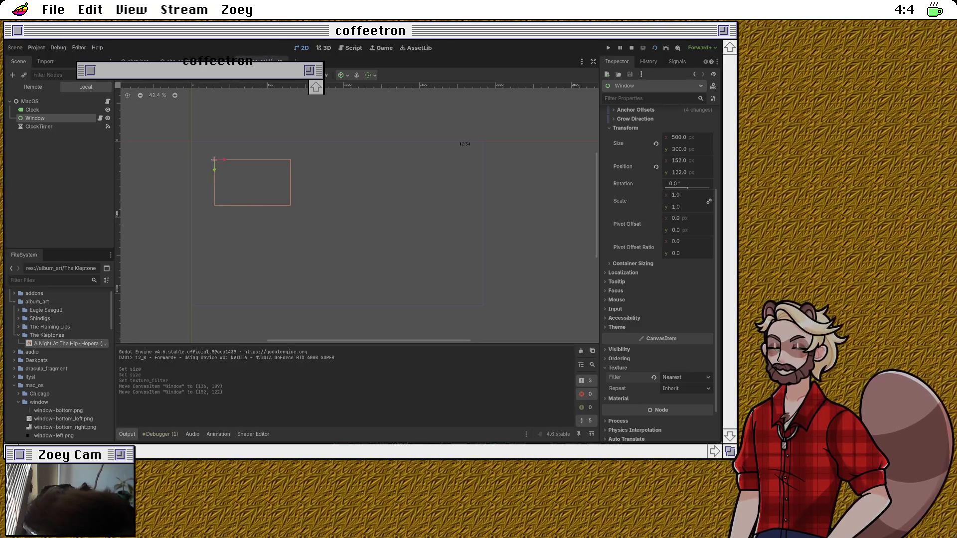
left_click(679, 149)
type("400")
key("Return")
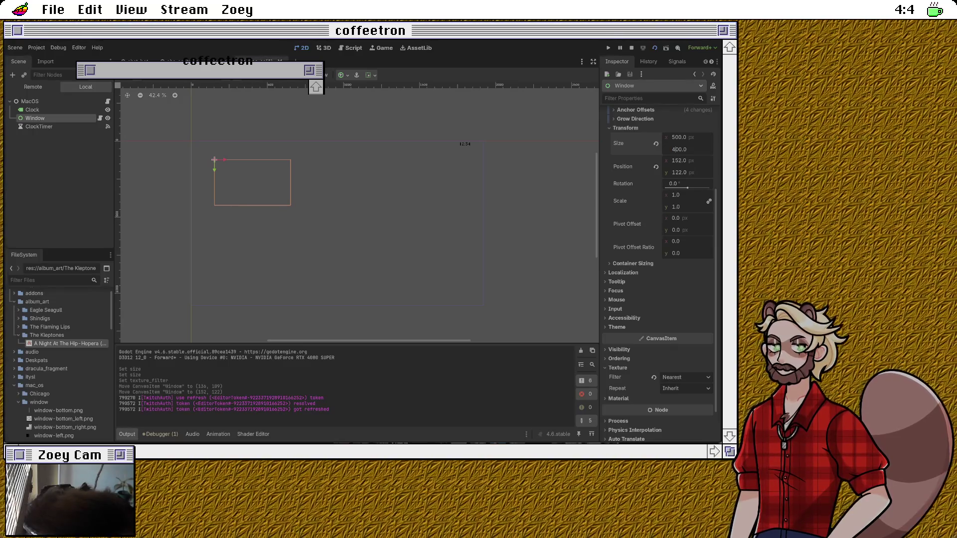
key("Return")
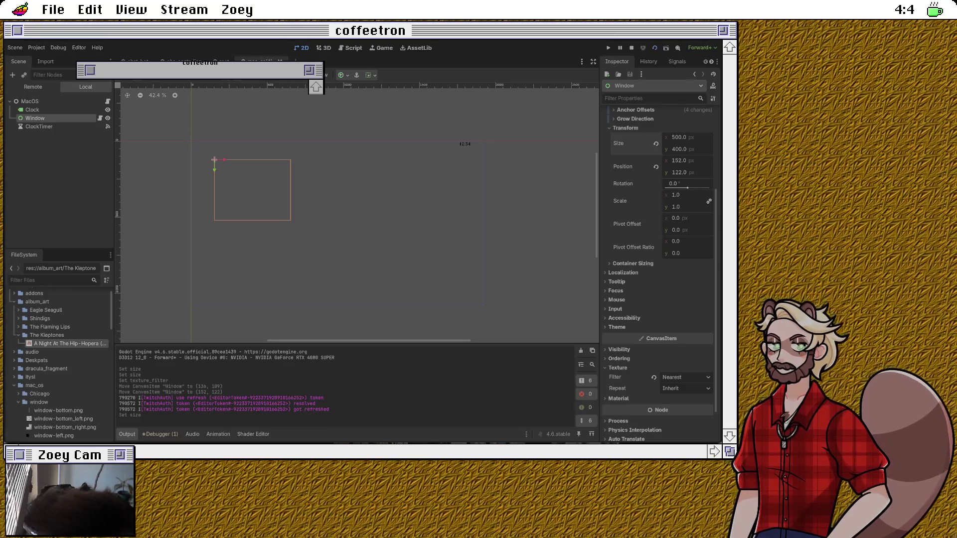
key("ctrl+F3")
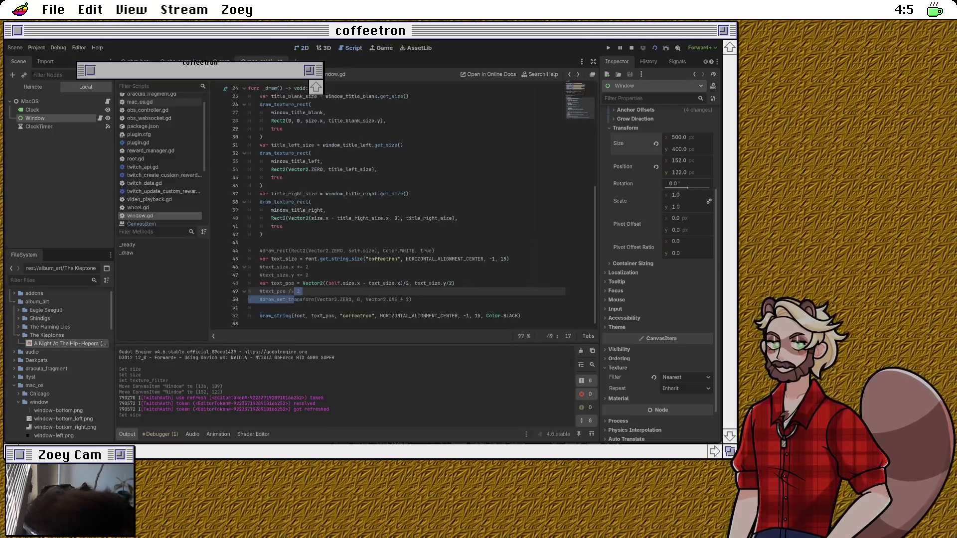
Step: Uncomment line 50, draw_set_transform(Vector2.ZERO, 0, Vector2.ONE * 2)
left_click(301, 291)
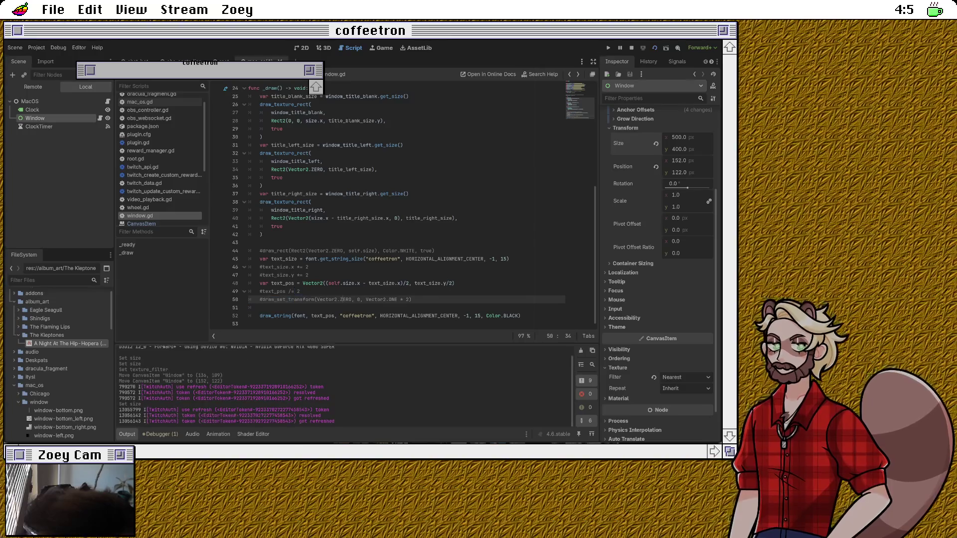
left_click(313, 300)
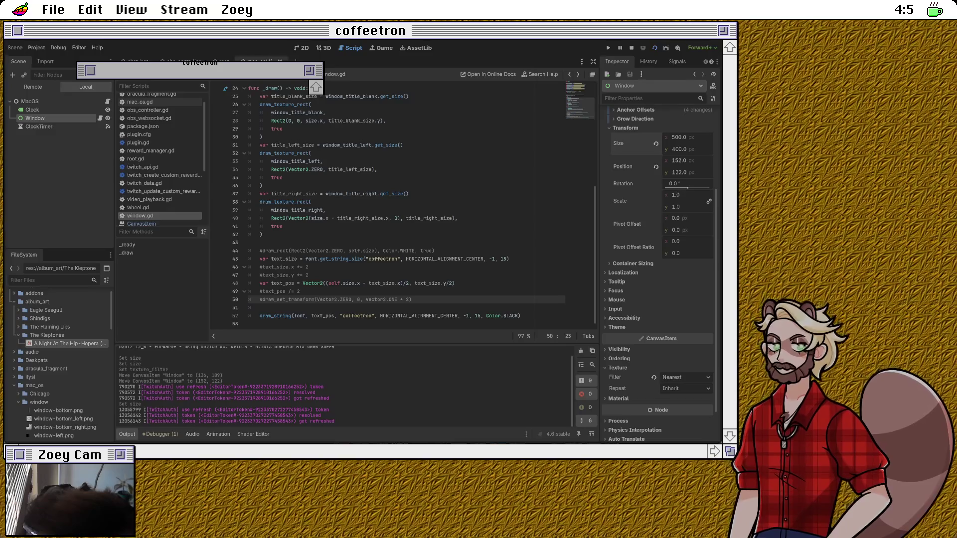
key("ctrl+k")
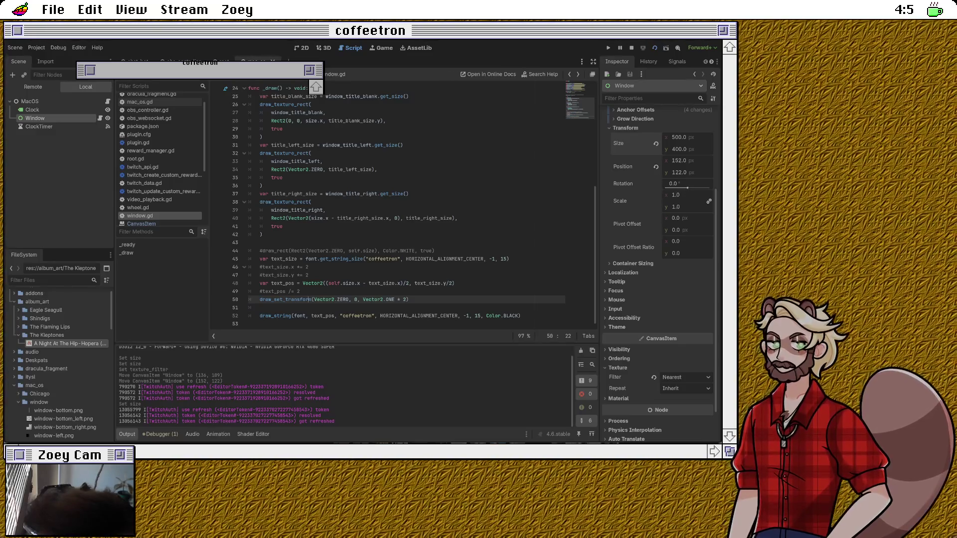
Step: Nudge the Window height to 399 and back to 400 to redraw the preview
left_click(679, 173)
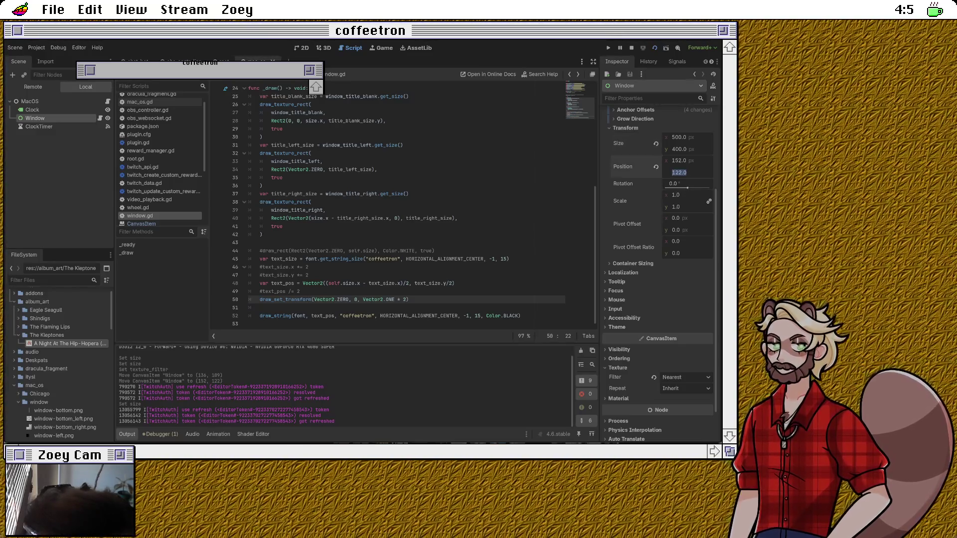
left_click(679, 149)
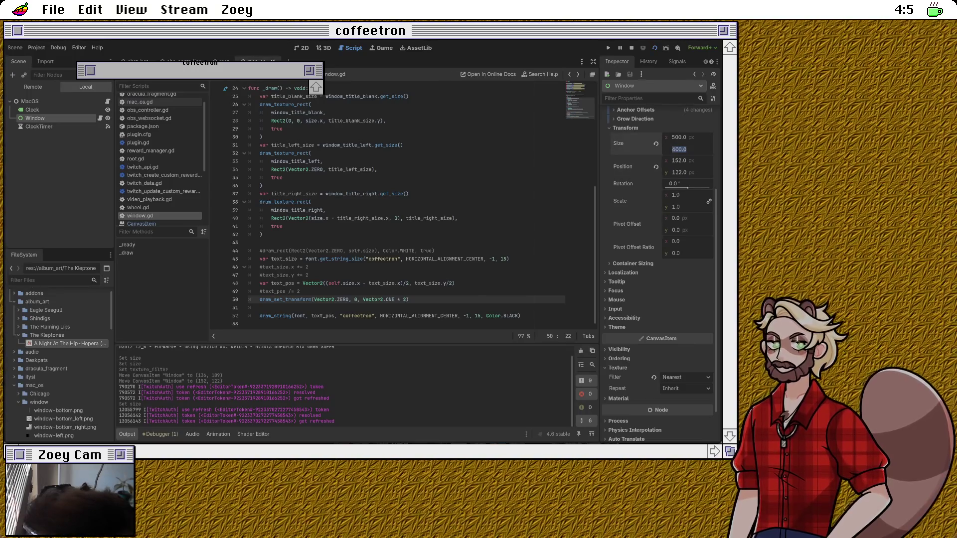
key("Down")
key("Up")
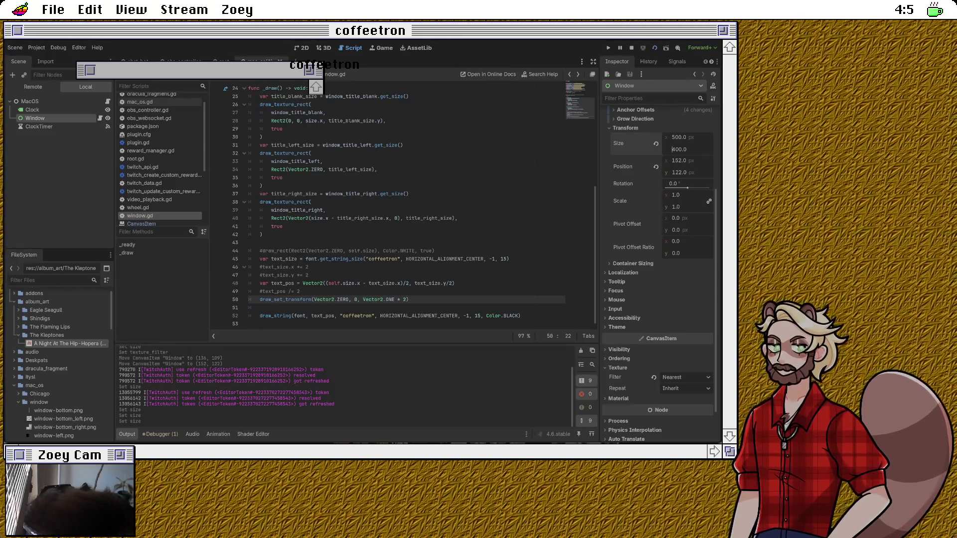
Step: Place the caret after self.size.x in the text_pos calculation on line 48
double_click(323, 316)
left_click(301, 292)
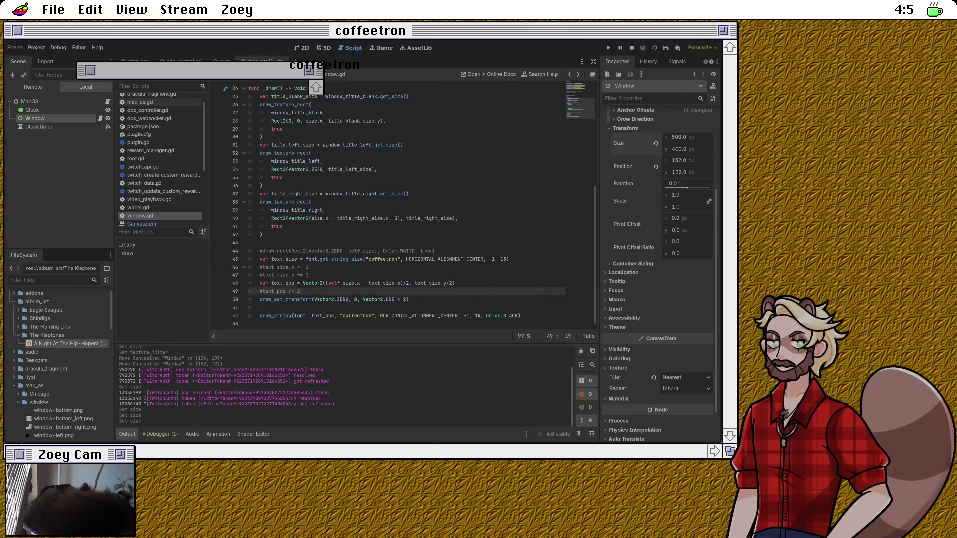
left_click(360, 283)
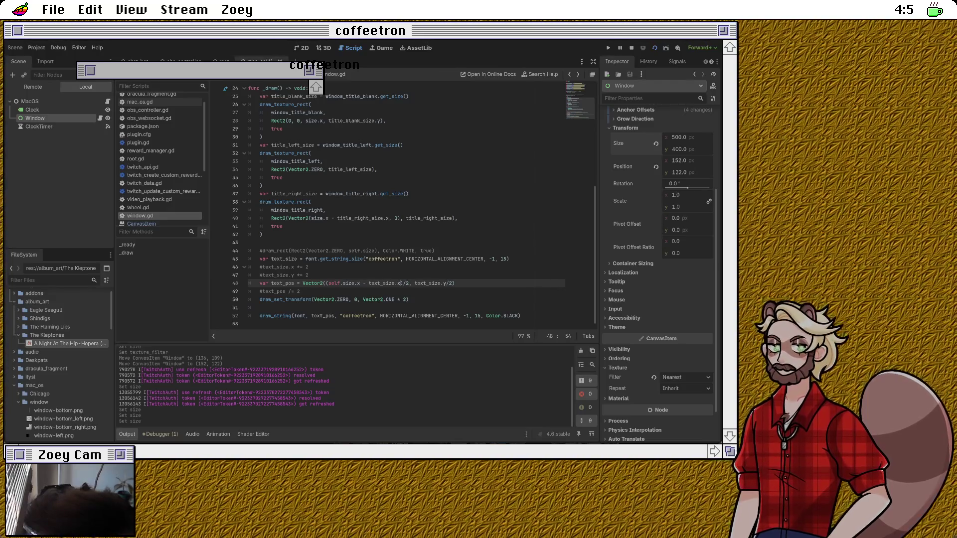
Step: Multiply self.size.x by 2 on line 48, save, and drop the height to 399 to redraw
type("* 2")
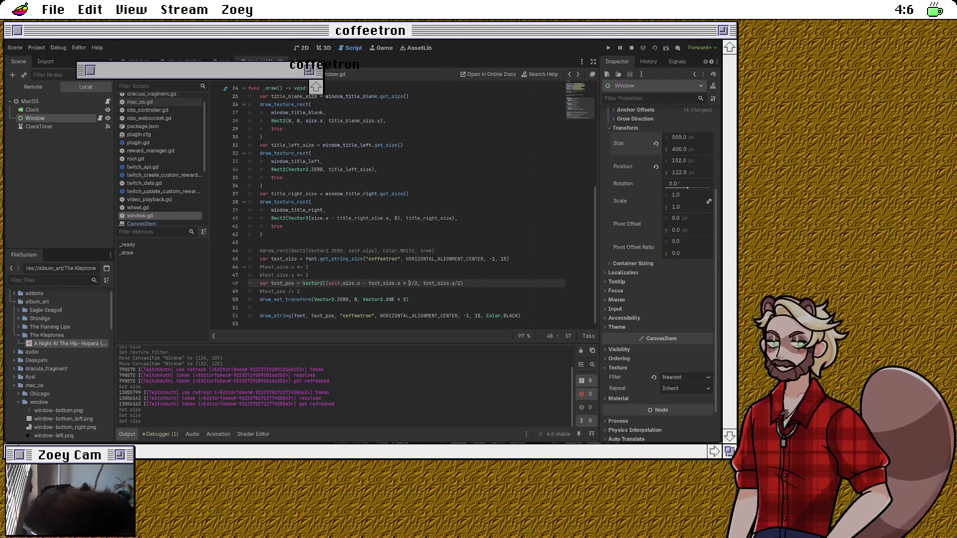
left_click(300, 292)
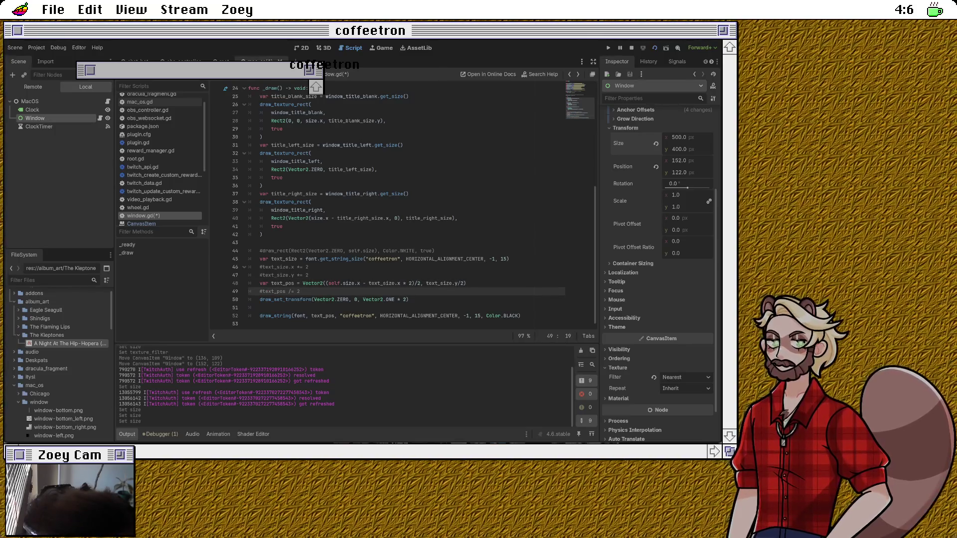
key("ctrl+s")
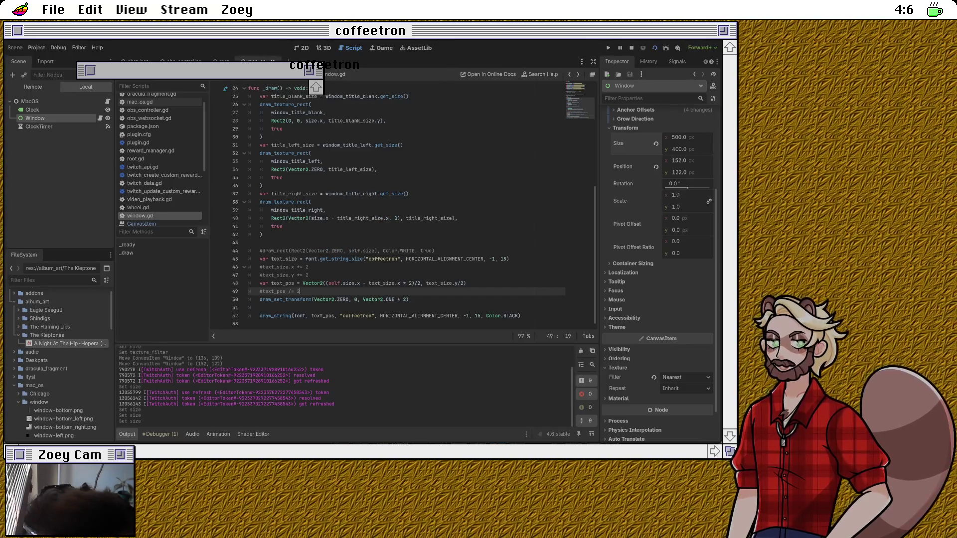
left_click(678, 149)
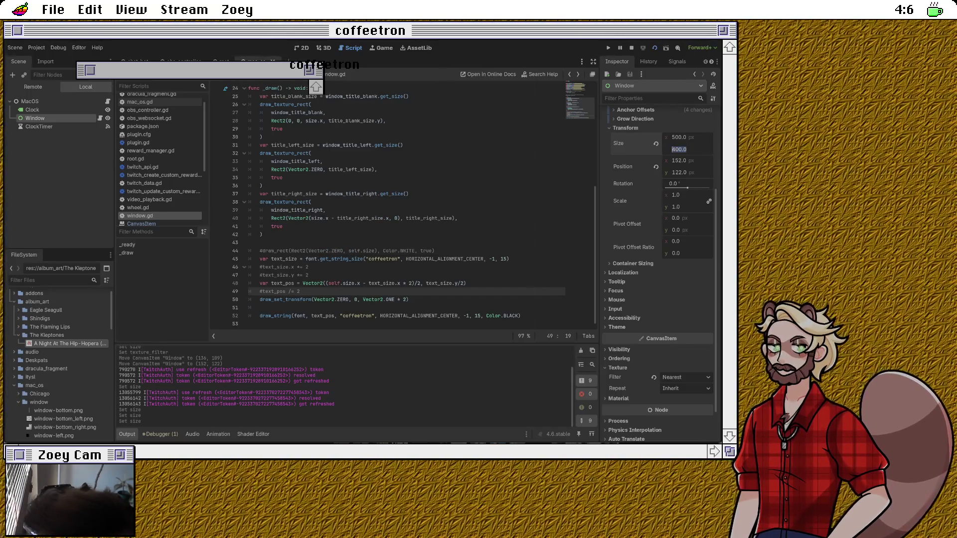
key("Down")
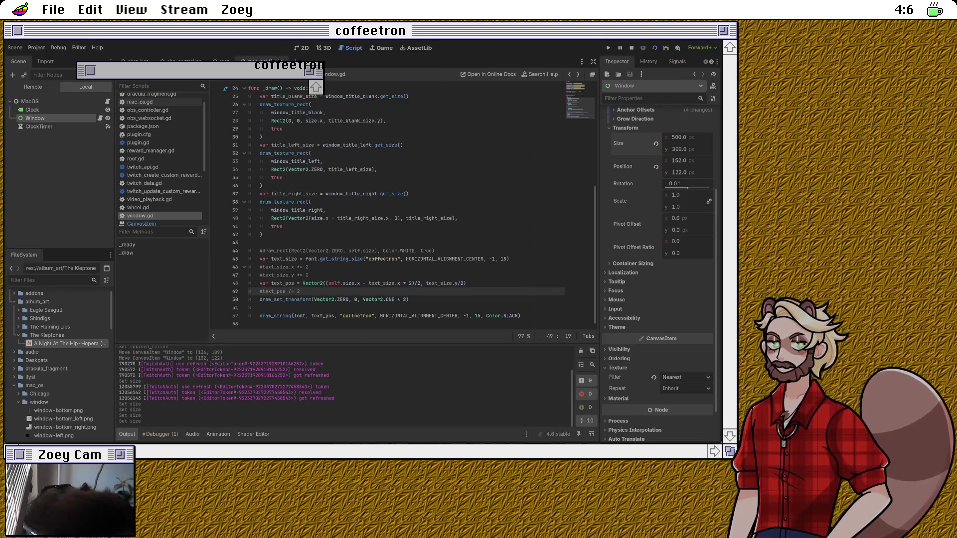
Step: Replace the title offset with (self.size.x - text_size.x) / 4 and restore the height to 400
left_click(412, 283)
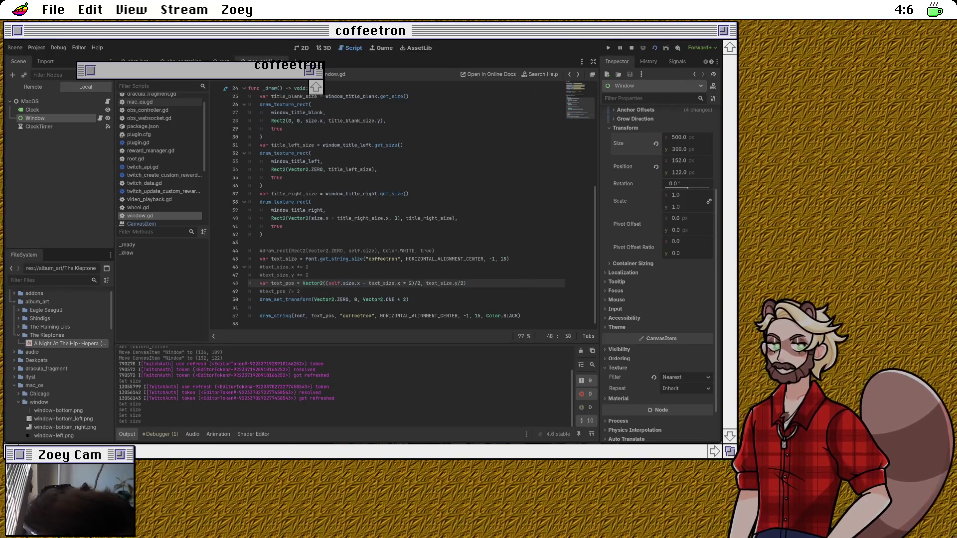
key("BackSpace")
key("BackSpace")
key("BackSpace")
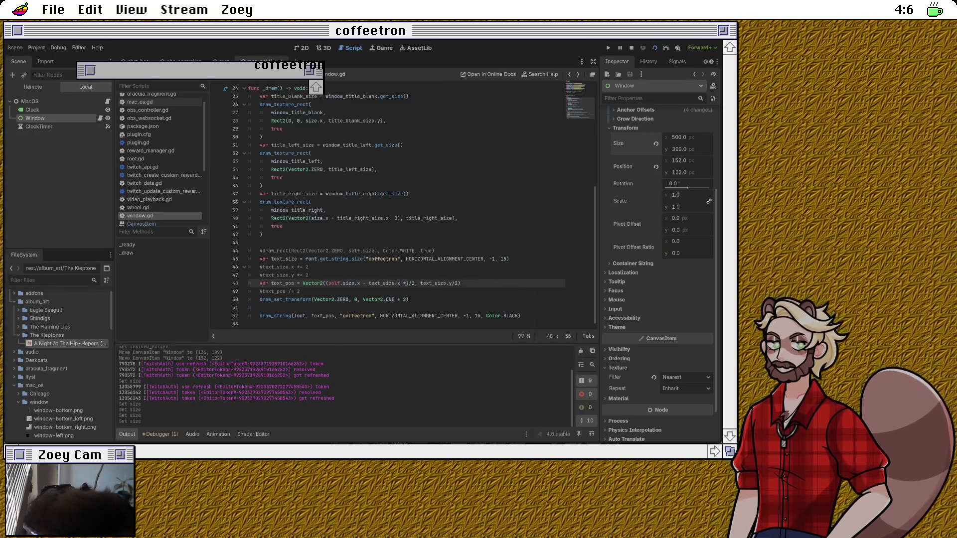
key("BackSpace")
key("BackSpace")
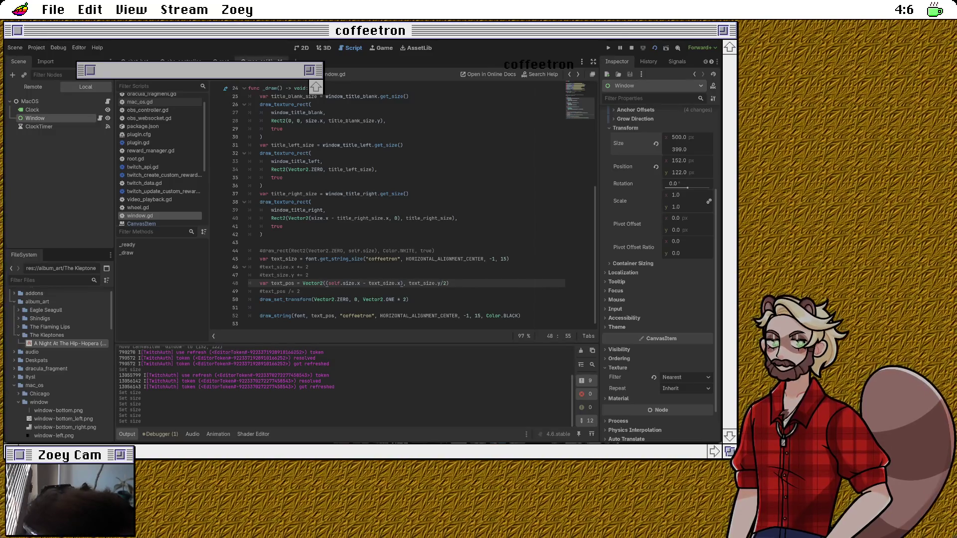
type("/ 4")
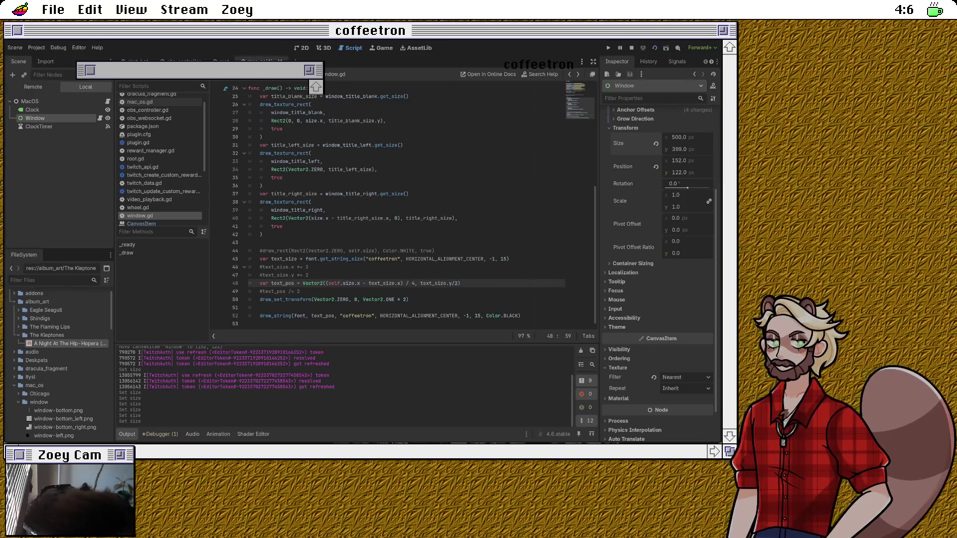
left_click_drag(683, 149, 685, 149)
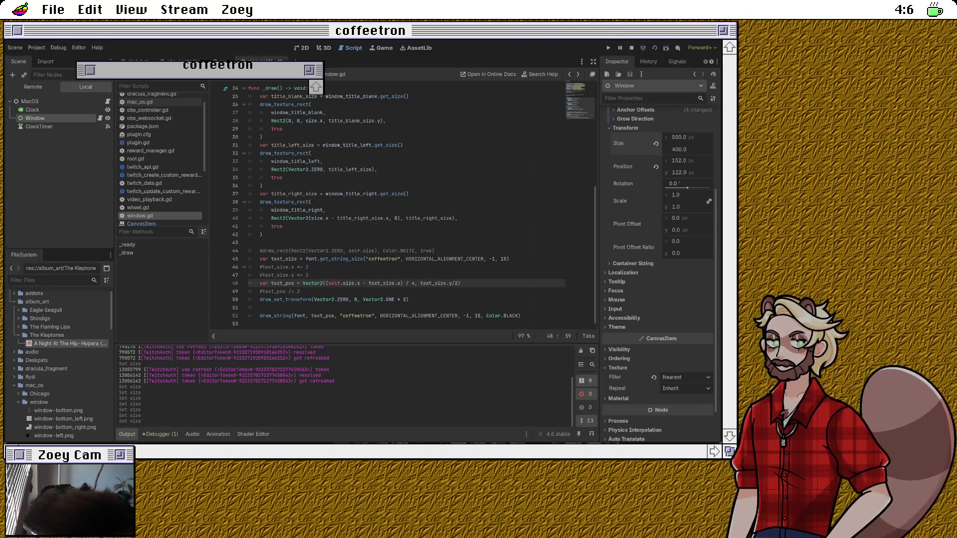
Step: Set the Window width to 470, then drag it down to 295 px
left_click(679, 137)
type("470")
key("Return")
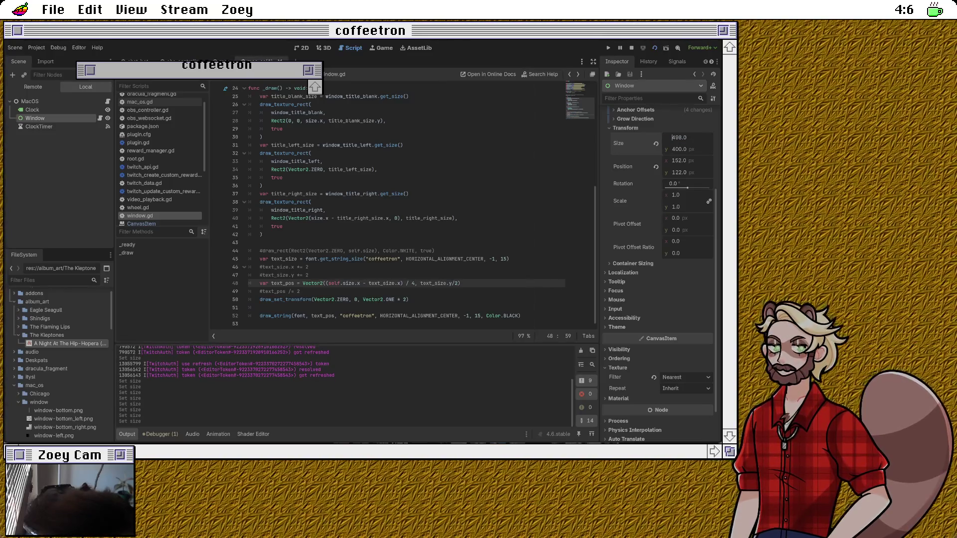
left_click_drag(678, 137, 593, 137)
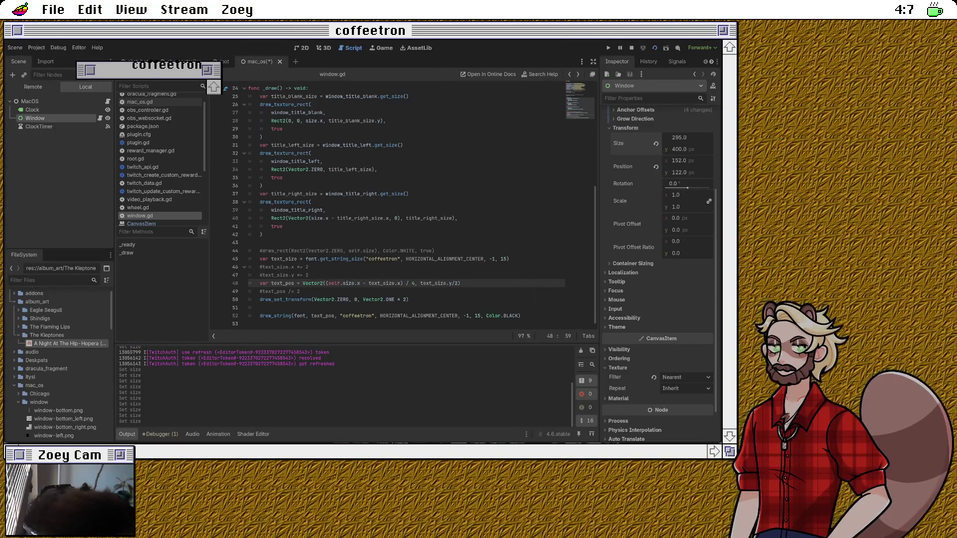
left_click(349, 259)
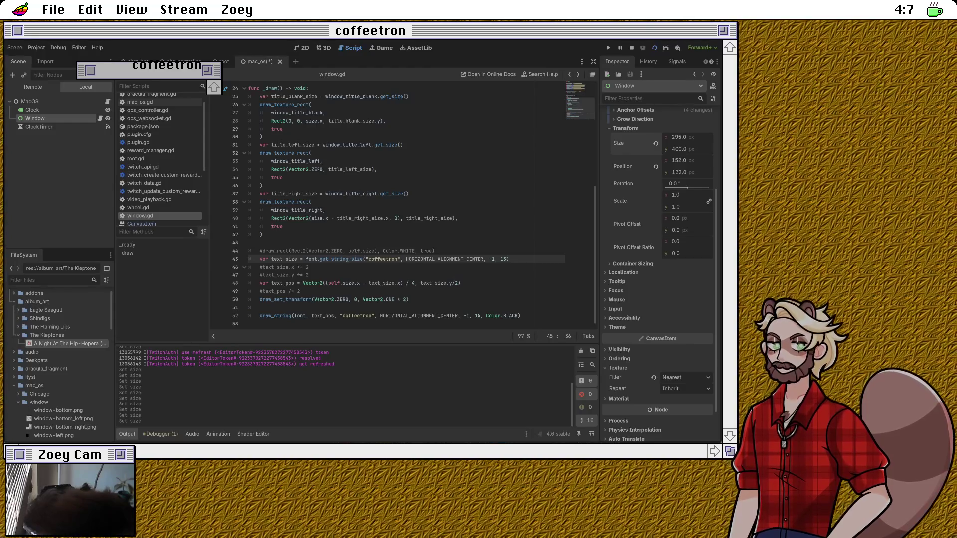
left_click(300, 291)
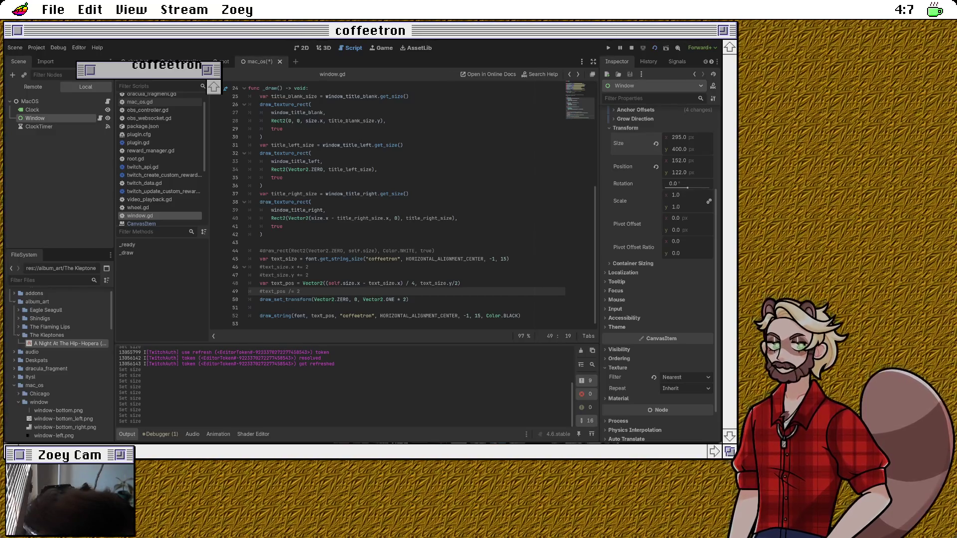
Step: Change the title divisor on line 48 back to / 2 and comment out draw_set_transform
left_click(312, 299)
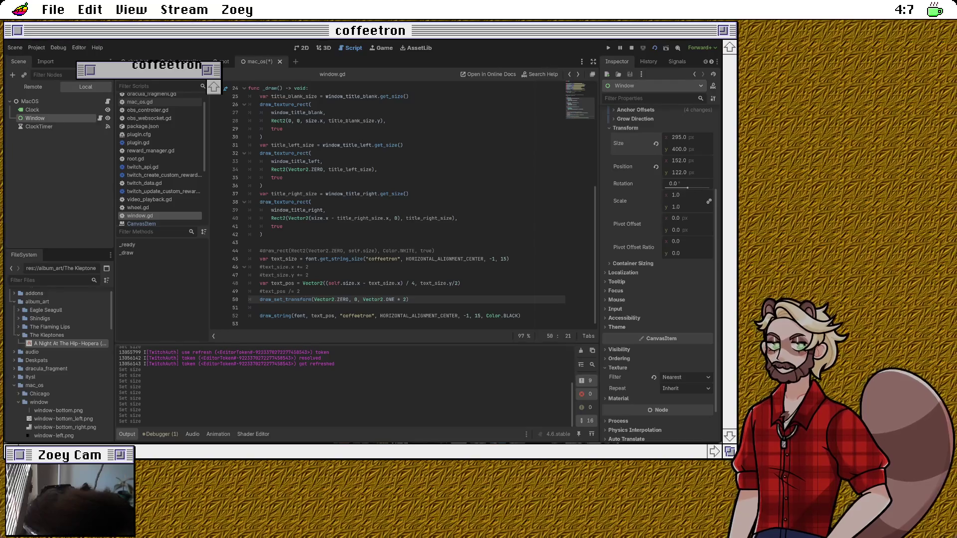
left_click(412, 283)
key("Delete")
type("2")
key("Down")
key("Down")
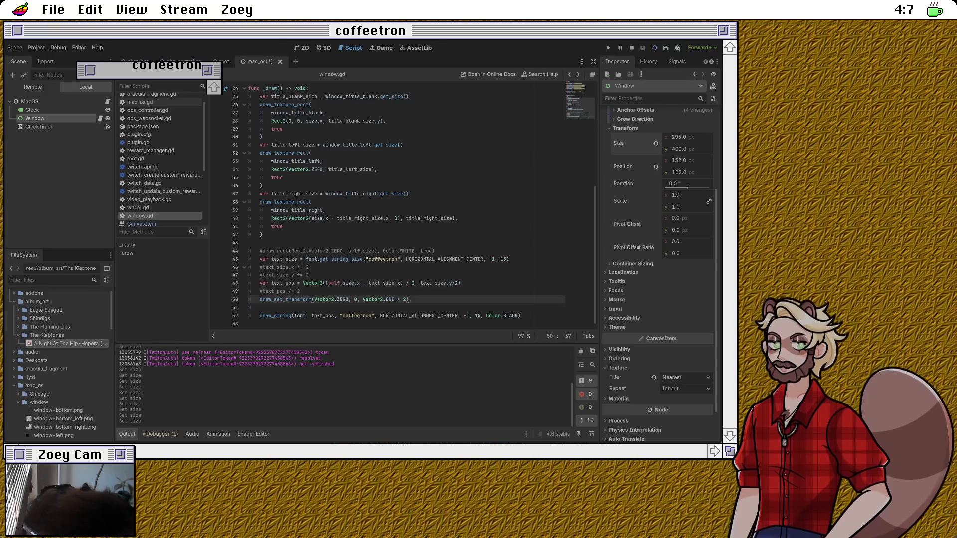
key("ctrl+k")
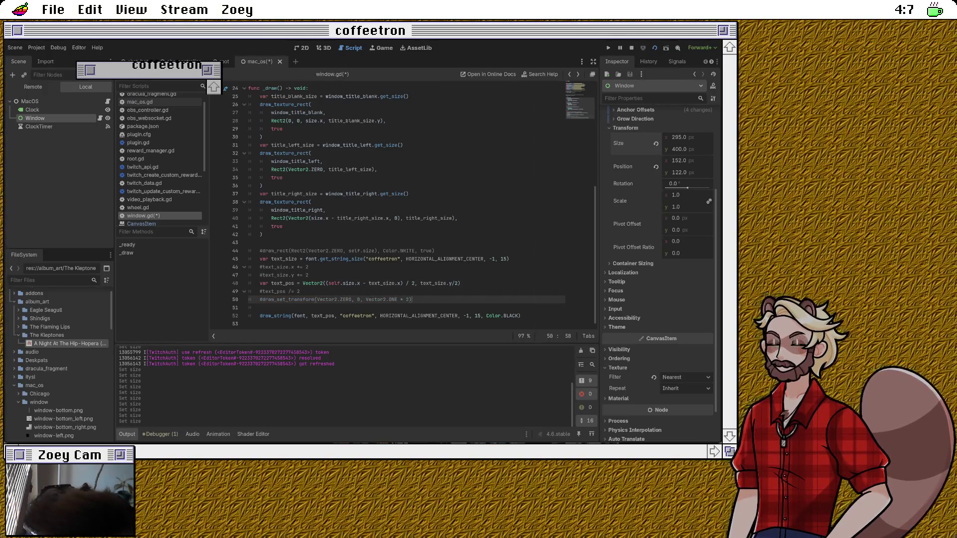
Step: Re-commit the Window width to redraw, save, and shrink the width to 101 px
left_click(678, 137)
key("Return")
left_click(300, 291)
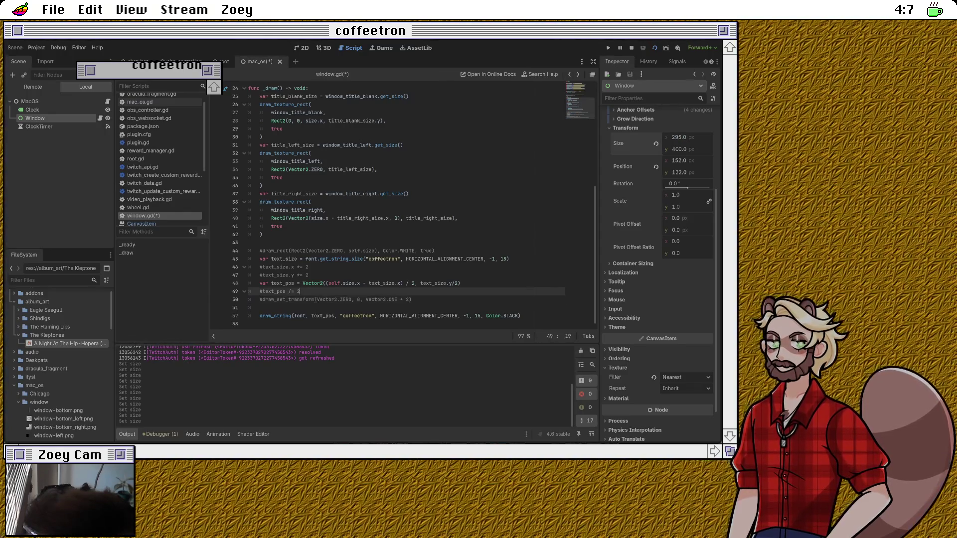
key("ctrl+s")
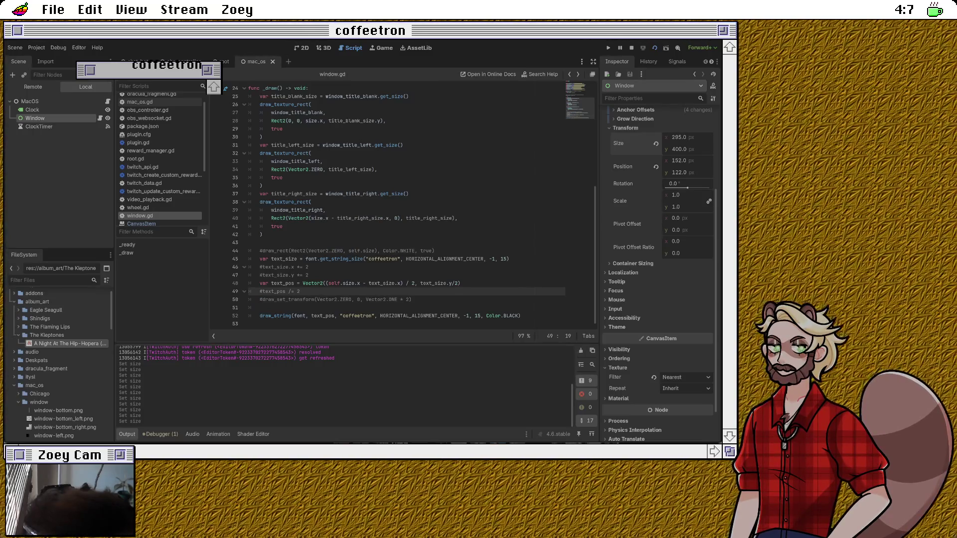
left_click_drag(680, 137, 614, 137)
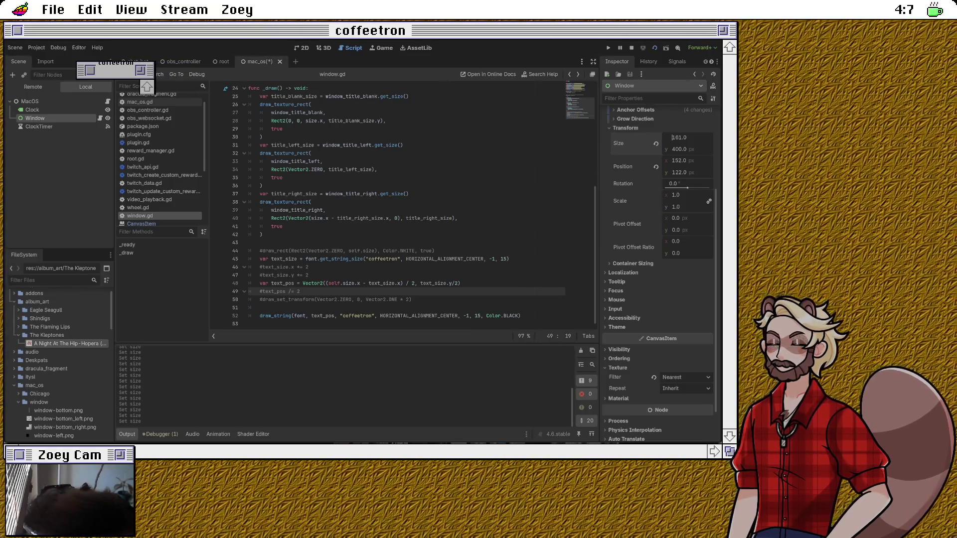
Step: Drag the Window's Size x to 169 so the control measures 169 × 400, then return to line 48
left_click_drag(613, 138, 617, 137)
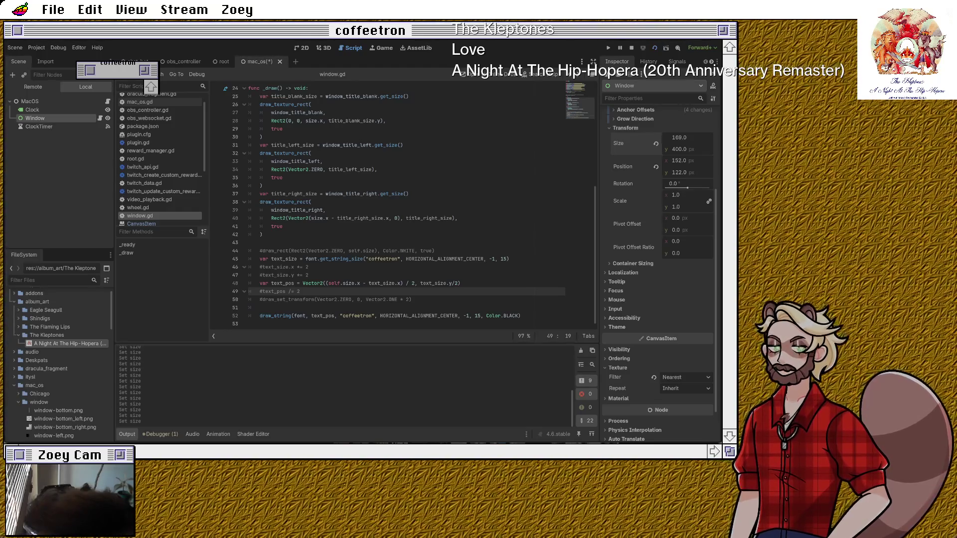
left_click(461, 283)
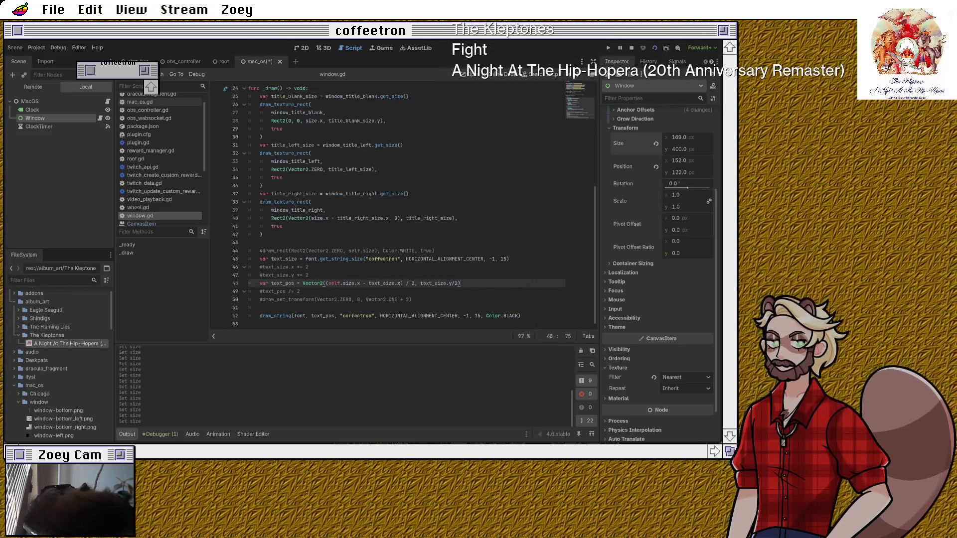
left_click(308, 267)
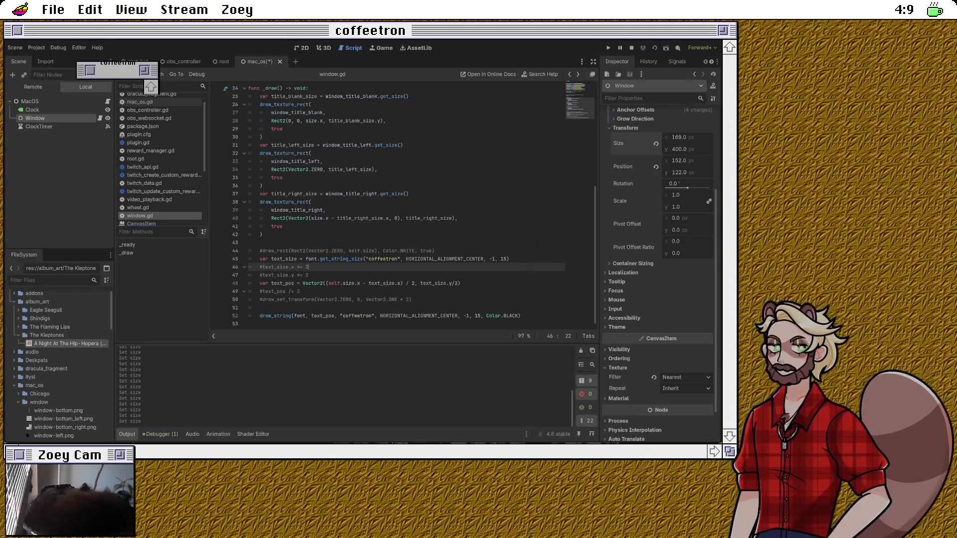
left_click(299, 292)
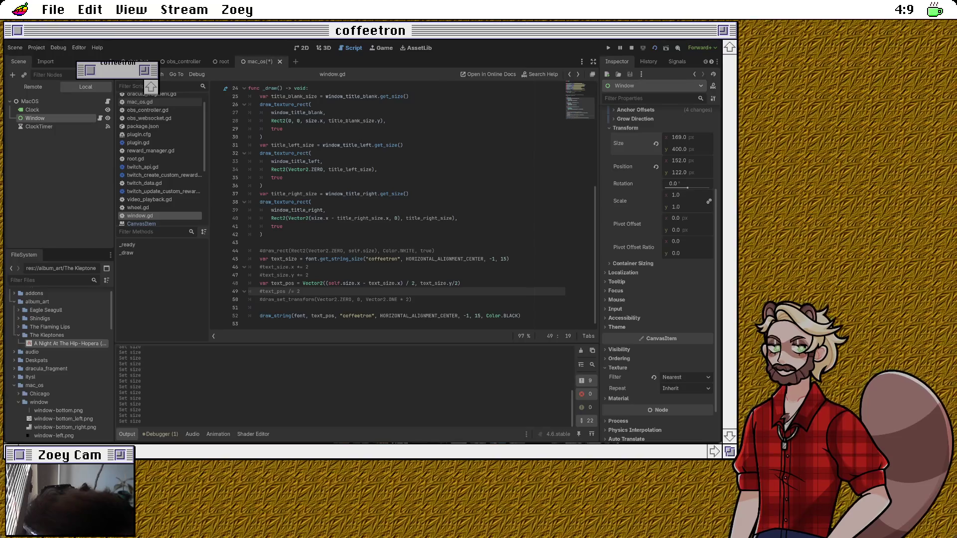
left_click(309, 275)
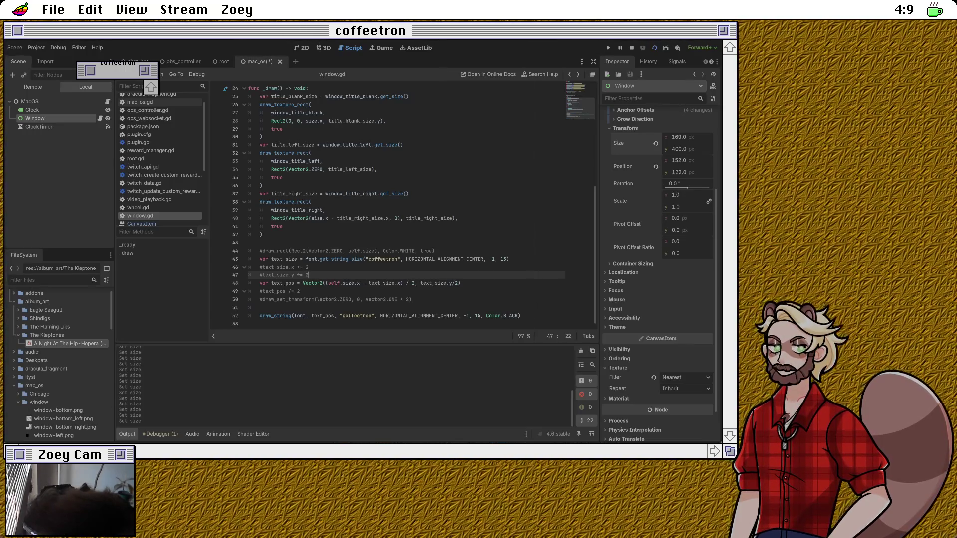
scroll(407, 207, "up", 2)
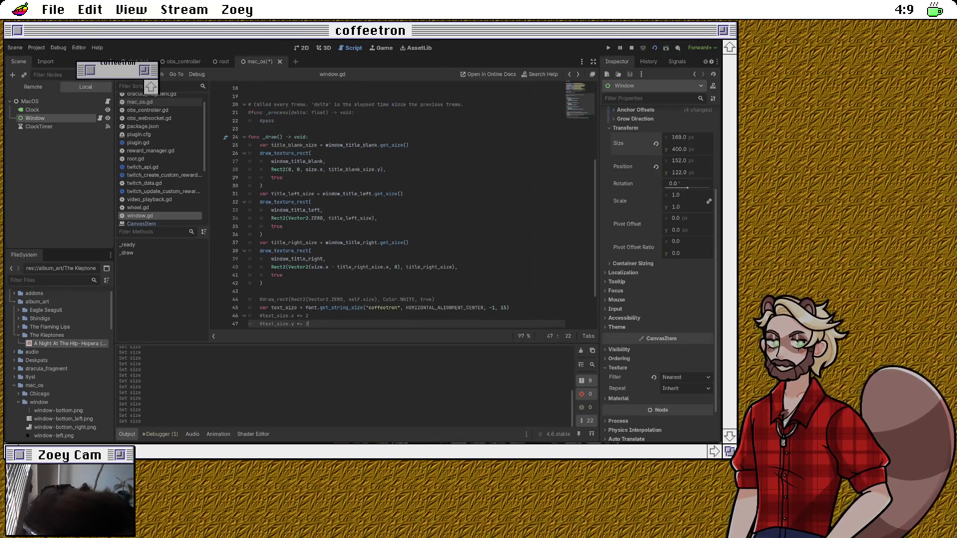
Step: Declare var bottom_left_size = window_bottom_left.get_size() after the title-right draw call
left_click(261, 283)
key("Return")
type("var")
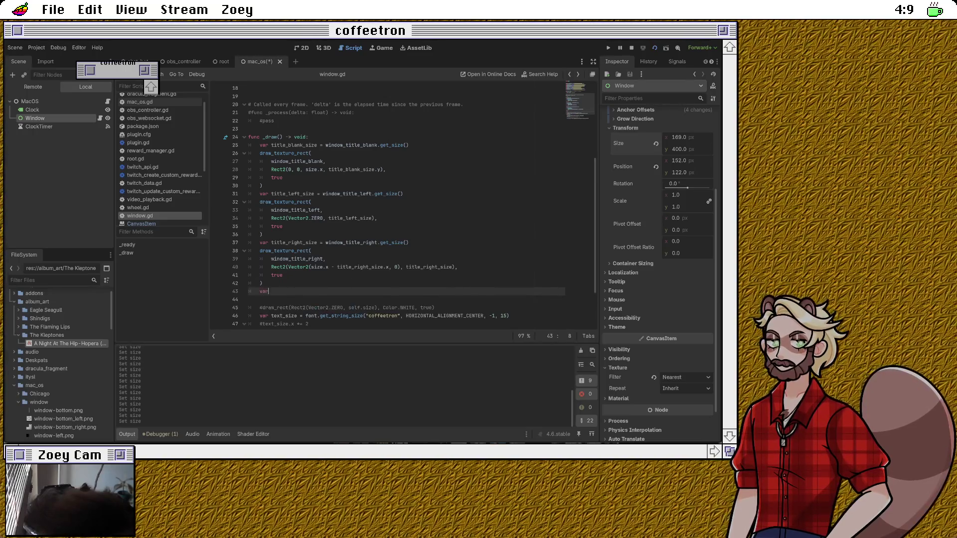
type(" bottom_left_size = ")
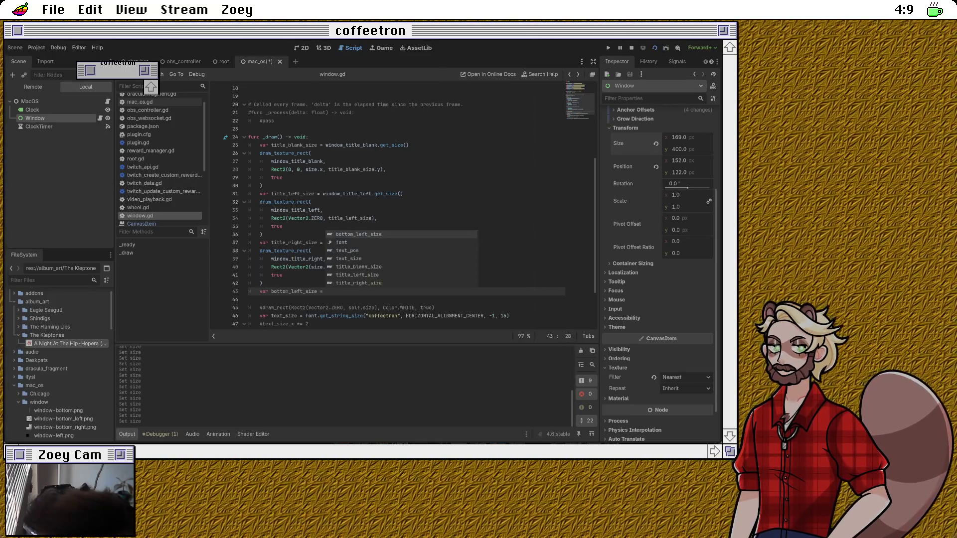
type("bottom_")
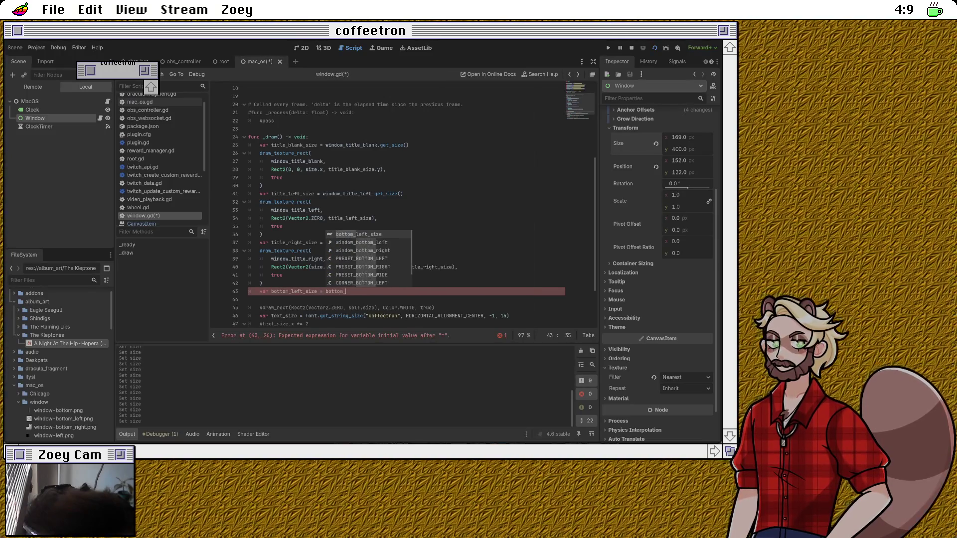
key("Down")
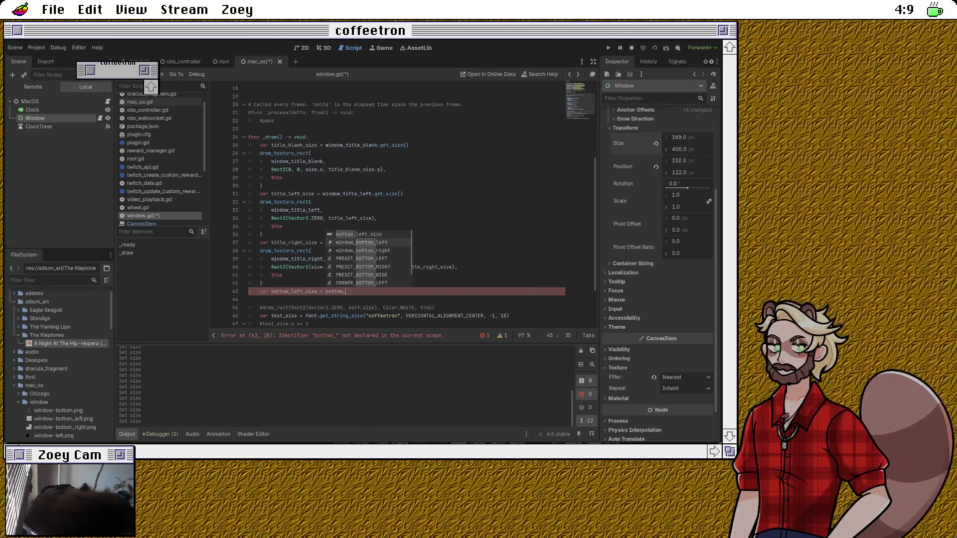
key("Return")
type(".get_size(")
key("Return")
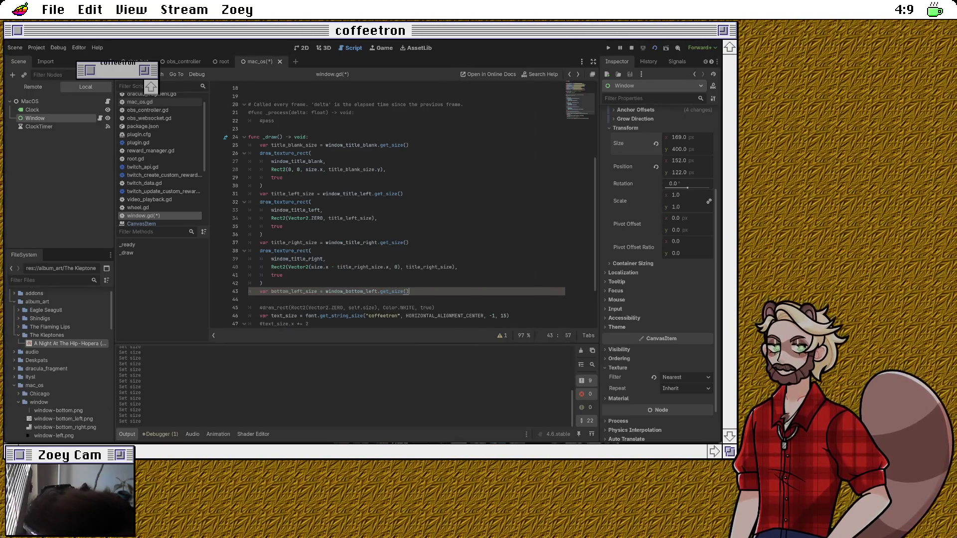
key("Return")
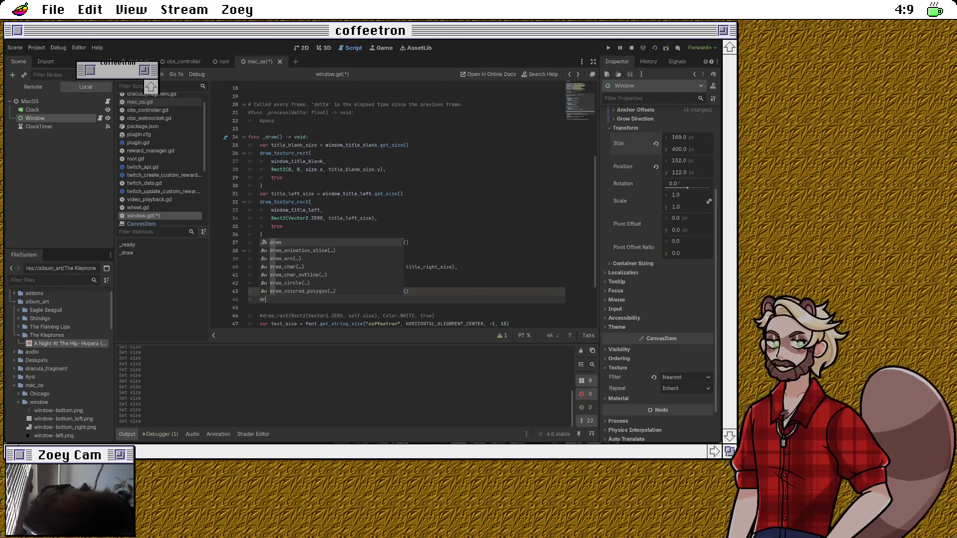
Step: Draw window_bottom_left at Rect2(Vector2(0, size.y - bottom_left_size.y), bottom_left_size)
left_click(261, 283)
mouse_move(249, 251)
left_mouse_down()
mouse_move(279, 267)
mouse_move(249, 291)
left_mouse_up()
key("ctrl+c")
double_click(262, 300)
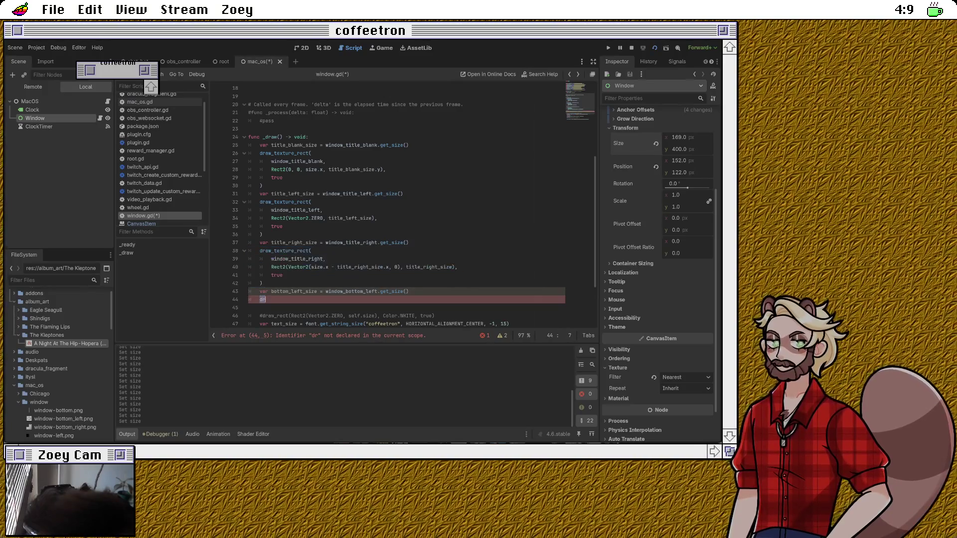
key("ctrl+v")
double_click(297, 264)
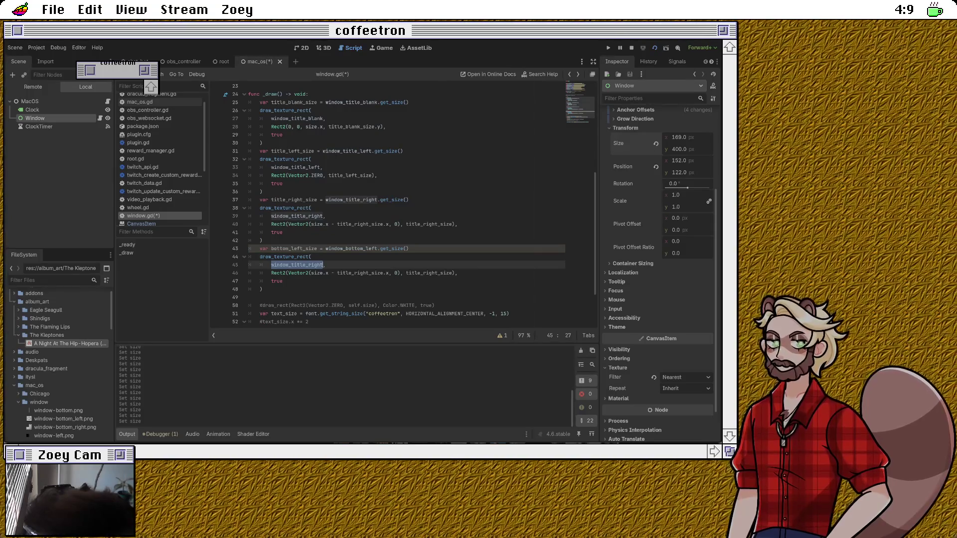
type("bottom_,")
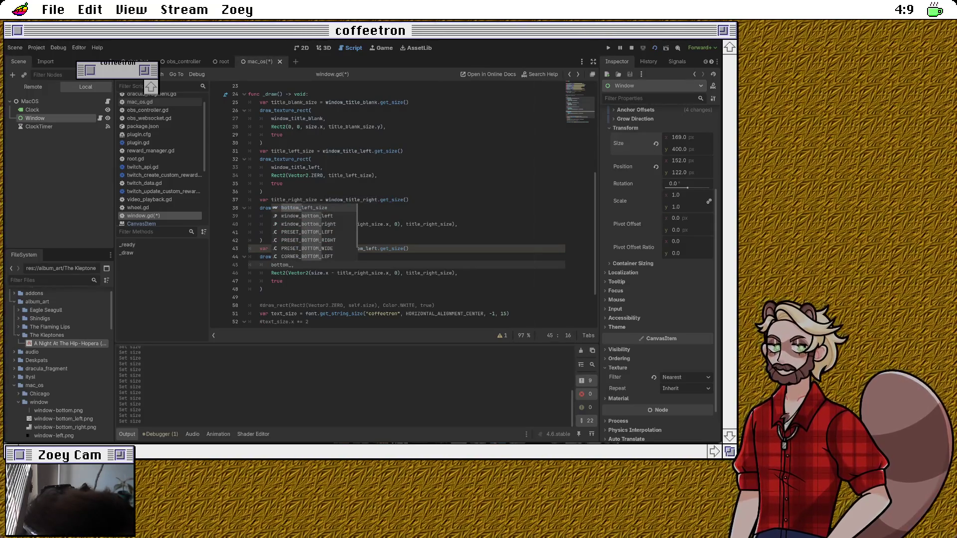
key("Down")
key("Return")
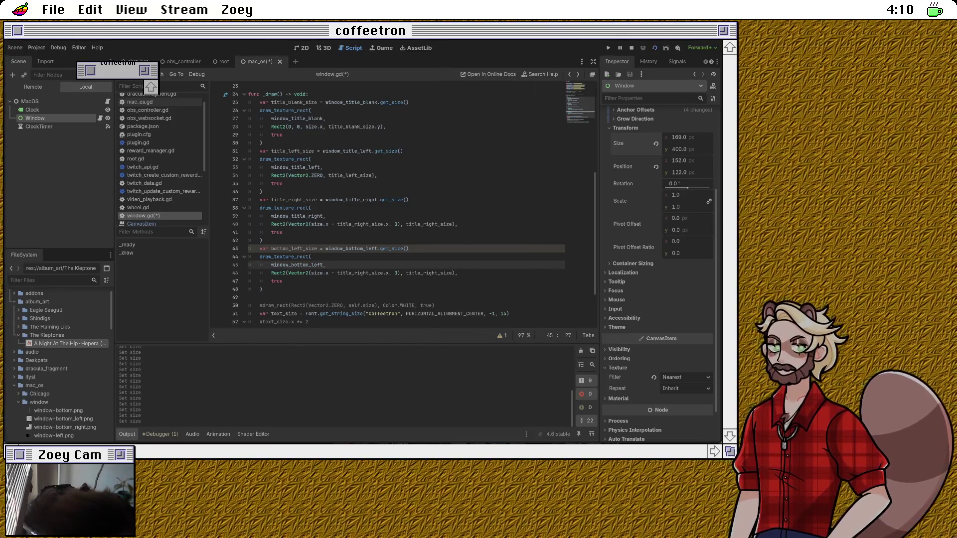
left_click_drag(311, 273, 388, 273)
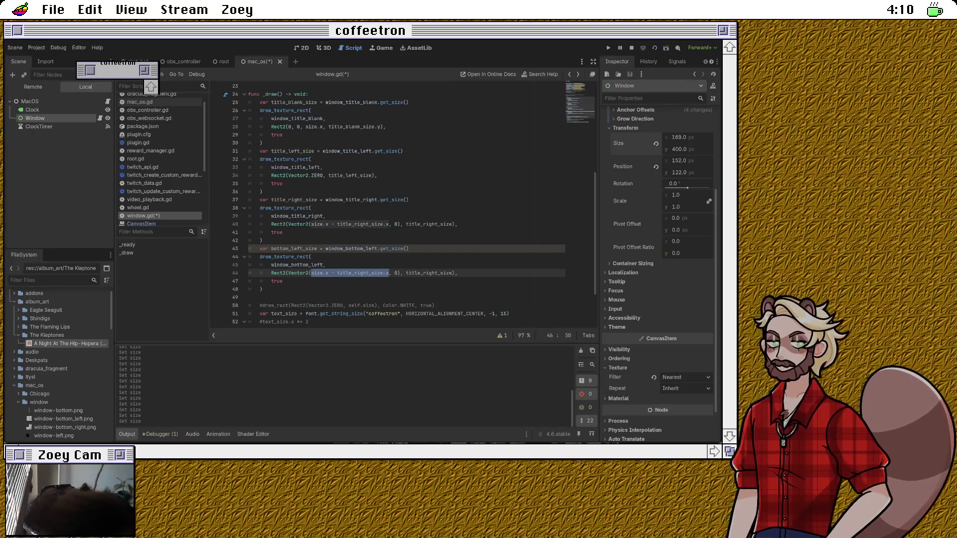
type("0")
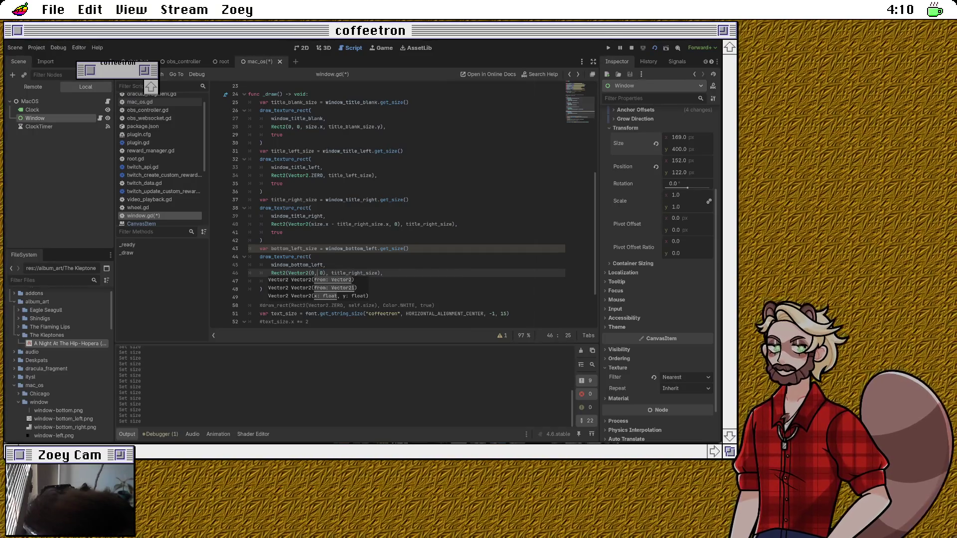
key("BackSpace")
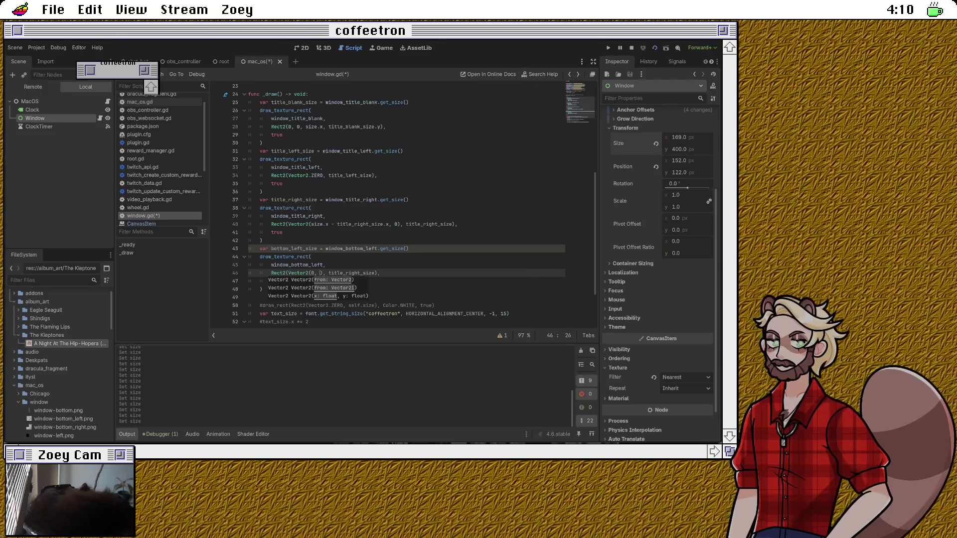
type("size.y")
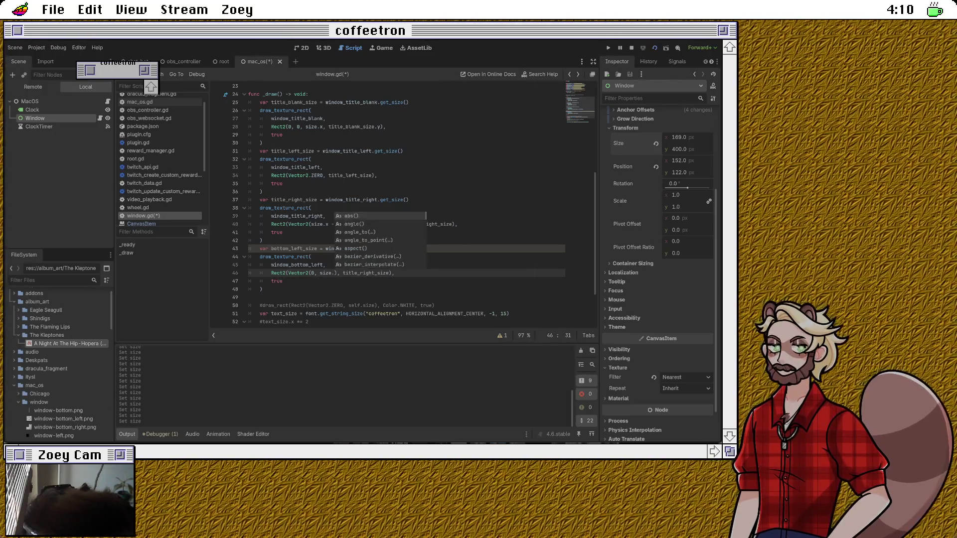
type(" - bottom")
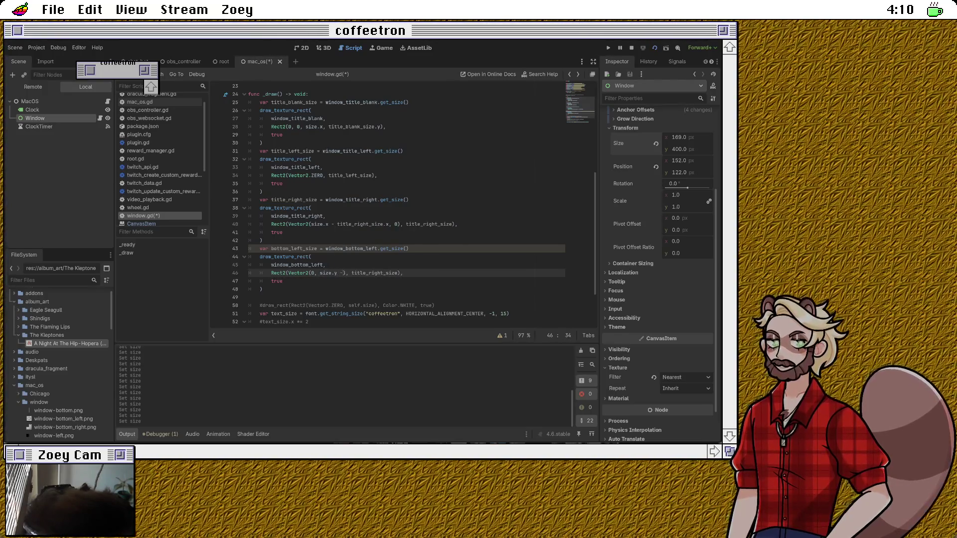
type("_left_size.")
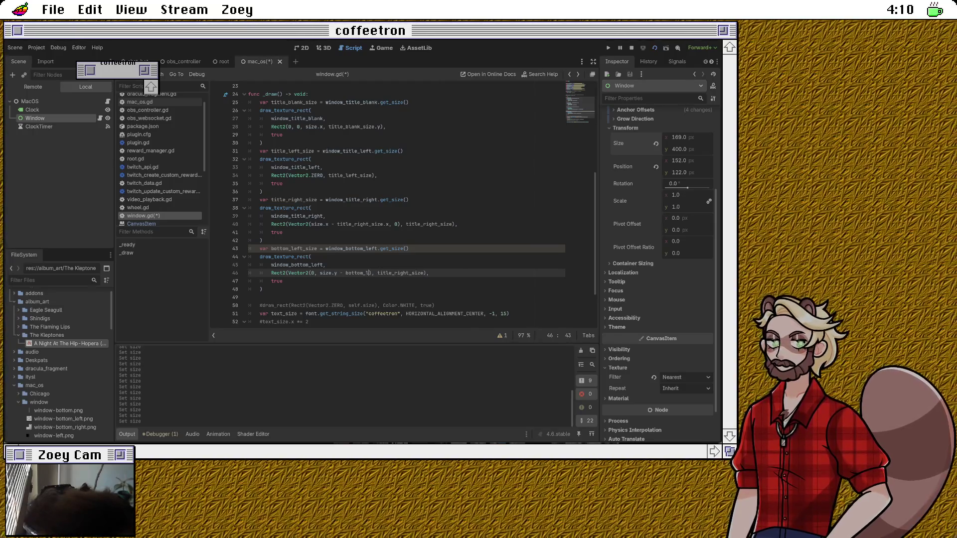
type("y), bottom_left_size")
Step: Begin a bottom_right size declaration on a new line after the bottom-left draw call
left_click(262, 291)
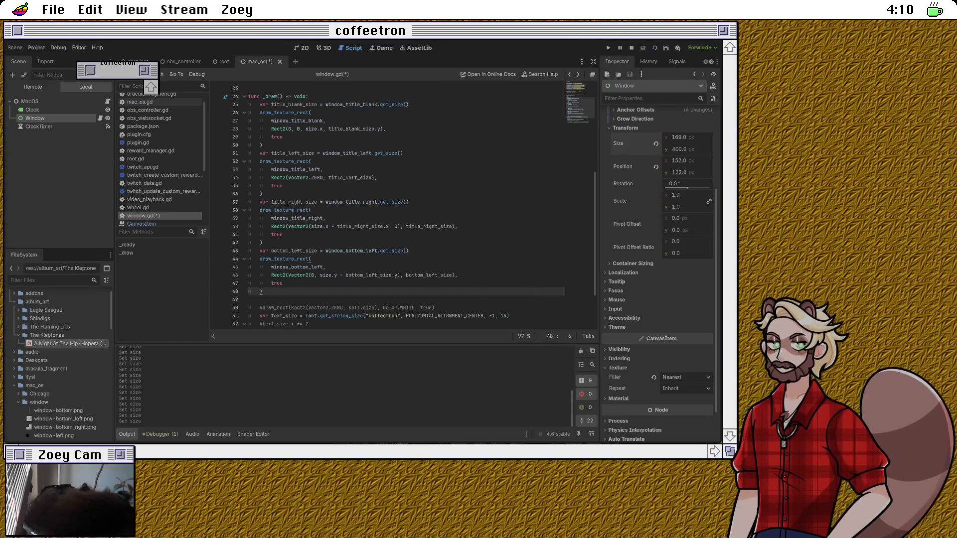
key("Return")
type("var bottom_right_r")
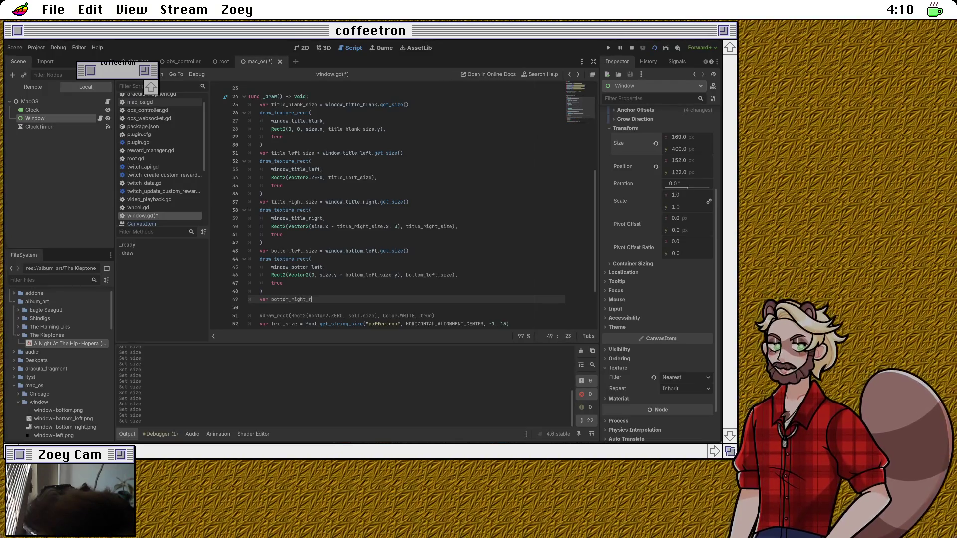
Step: Finish the declaration var bottom_right_size = window_bottom_right.get_size()
key("BackSpace")
type("size = wi")
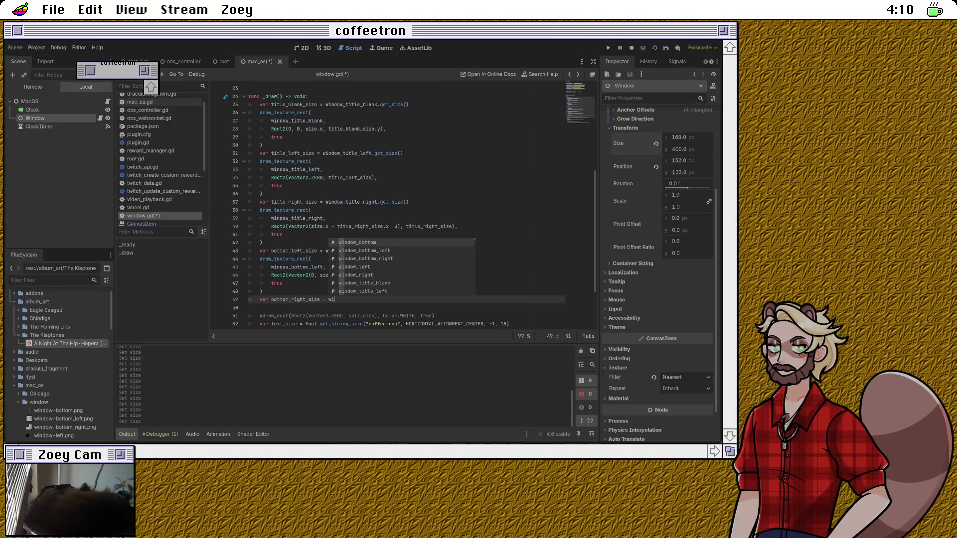
type("ndow")
key("Down")
key("Down")
key("Return")
type(".g")
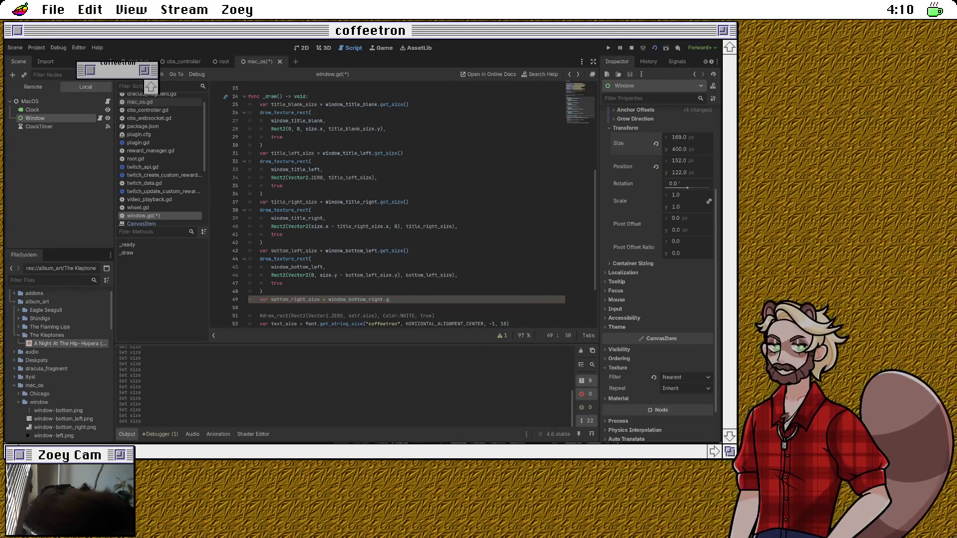
type("et_si")
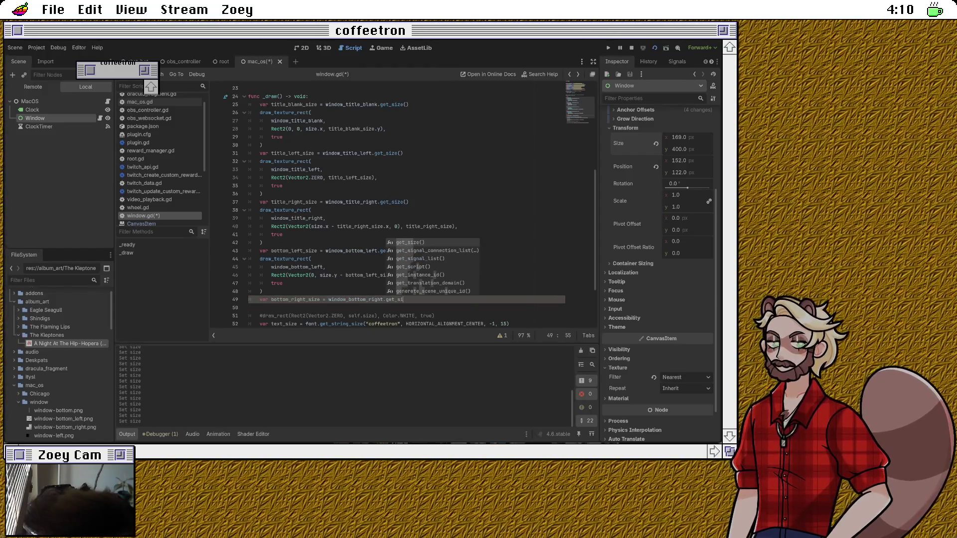
key("Return")
key("Return")
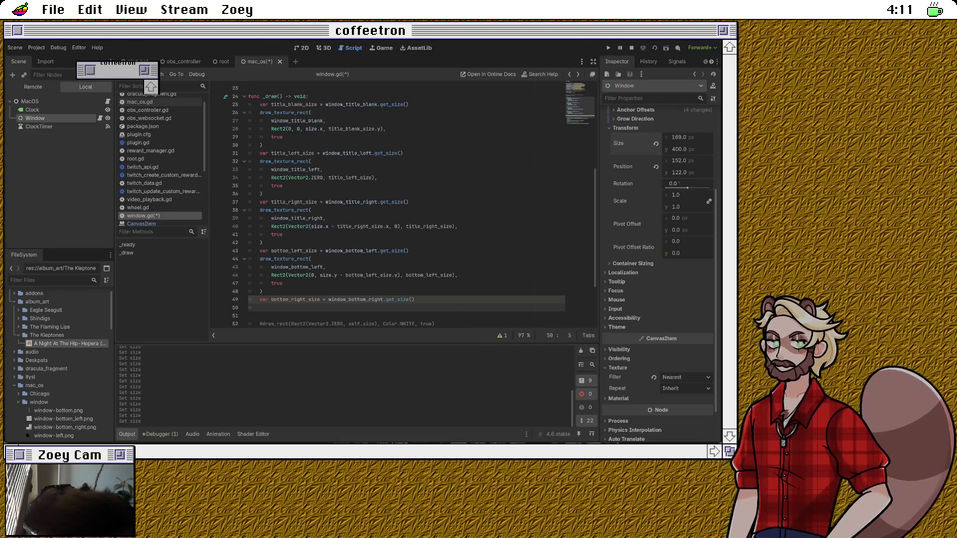
Step: Duplicate the bottom-left draw block and switch its texture to window_bottom_right
mouse_move(249, 258)
left_mouse_down()
mouse_move(259, 275)
mouse_move(249, 299)
left_mouse_up()
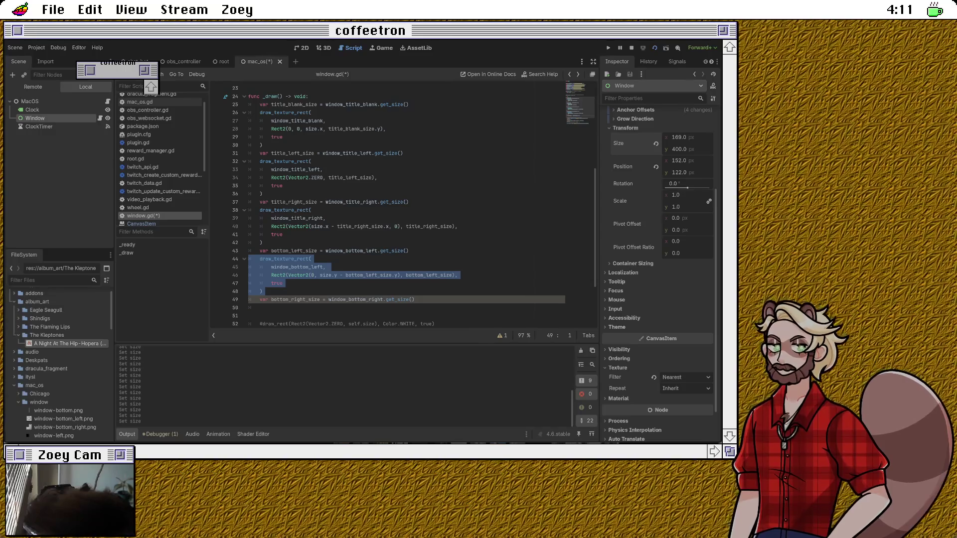
left_click(260, 308)
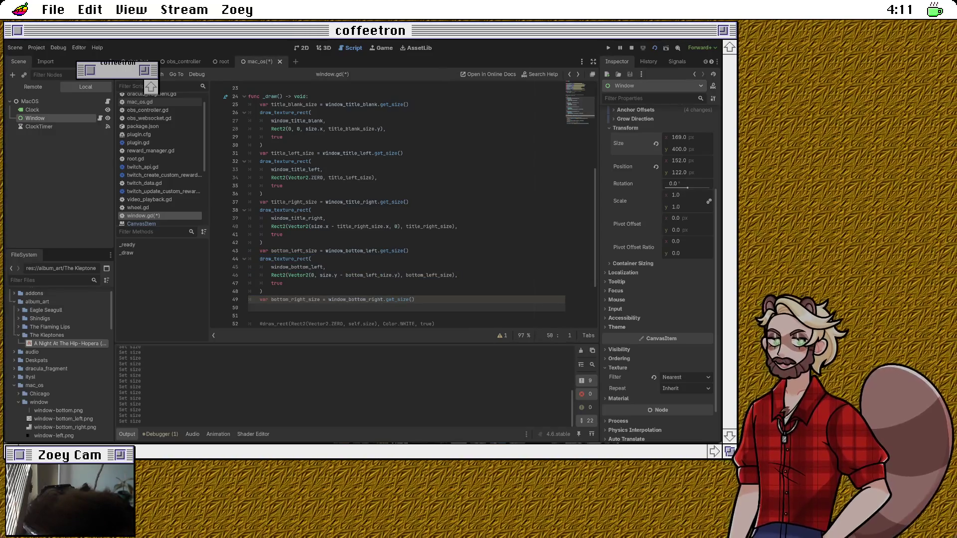
key("ctrl+v")
scroll(406, 205, "down", 1)
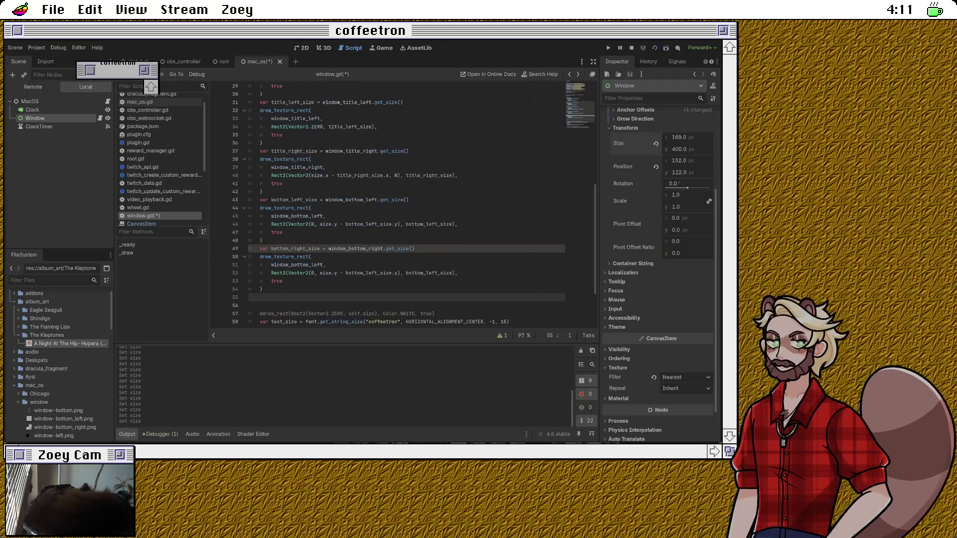
double_click(297, 265)
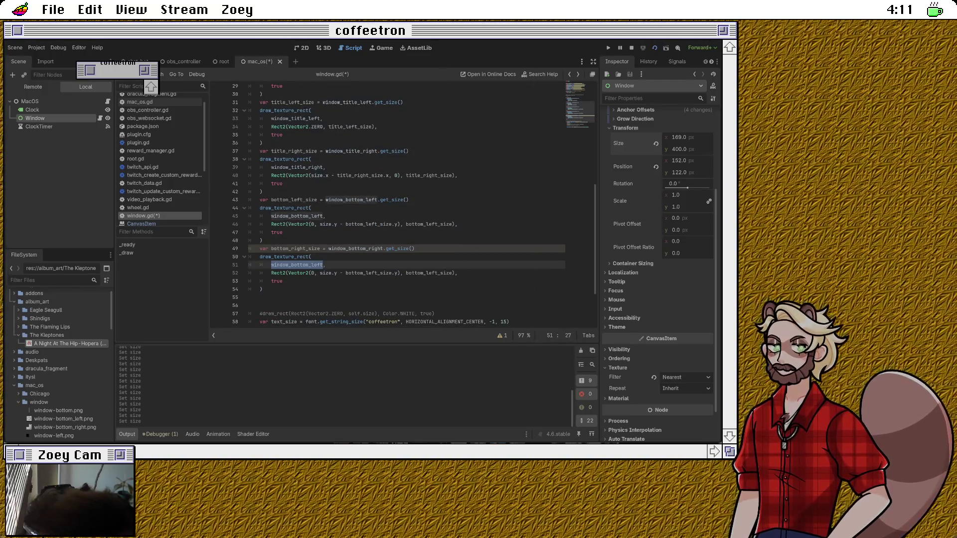
type("win")
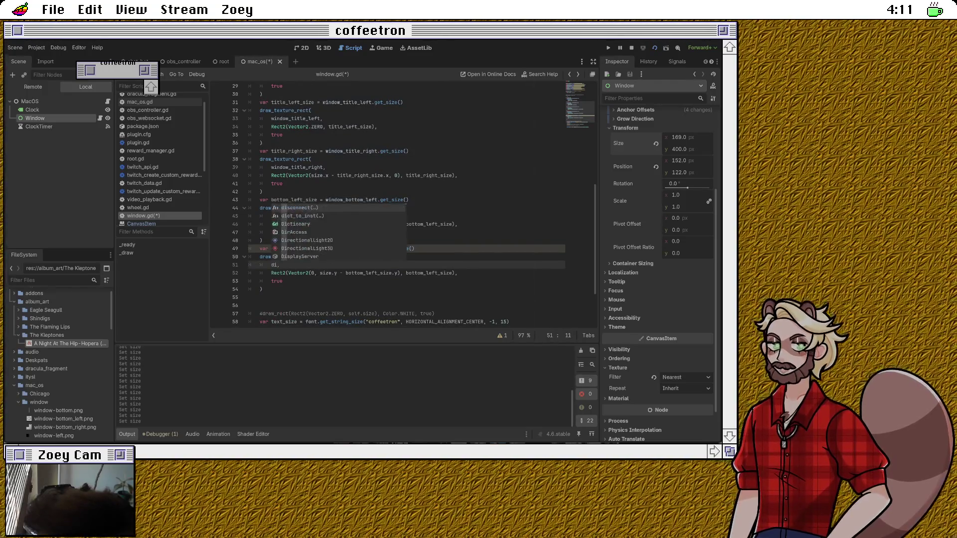
type("dow_bot")
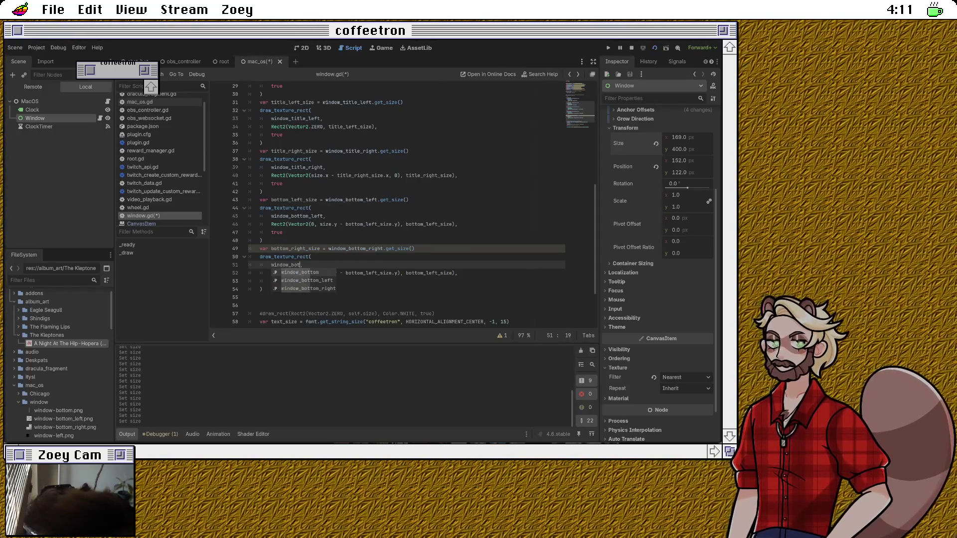
key("Down")
key("Down")
key("Return")
Step: Position the copy at x = size.x - bottom_right_size.x and size it with bottom_right_size
left_click(283, 281)
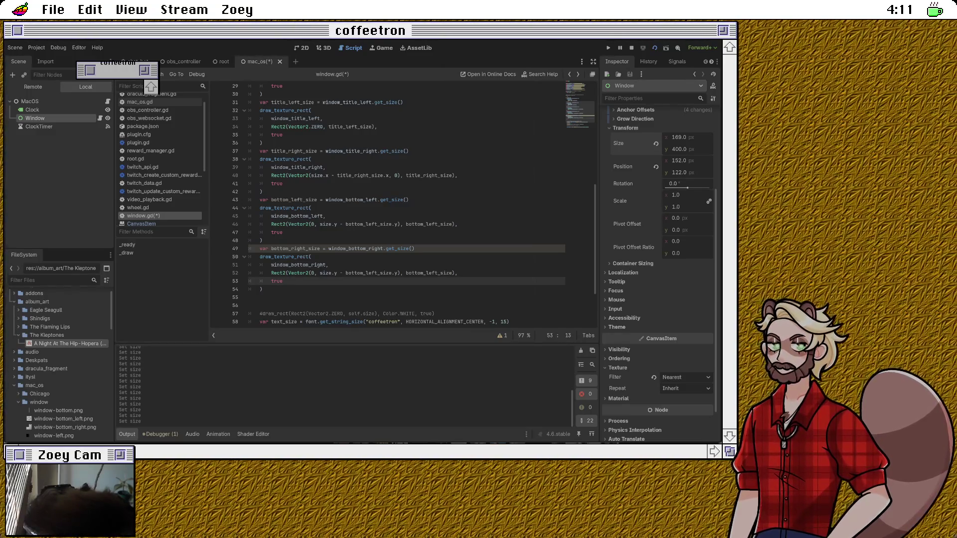
left_click(314, 273)
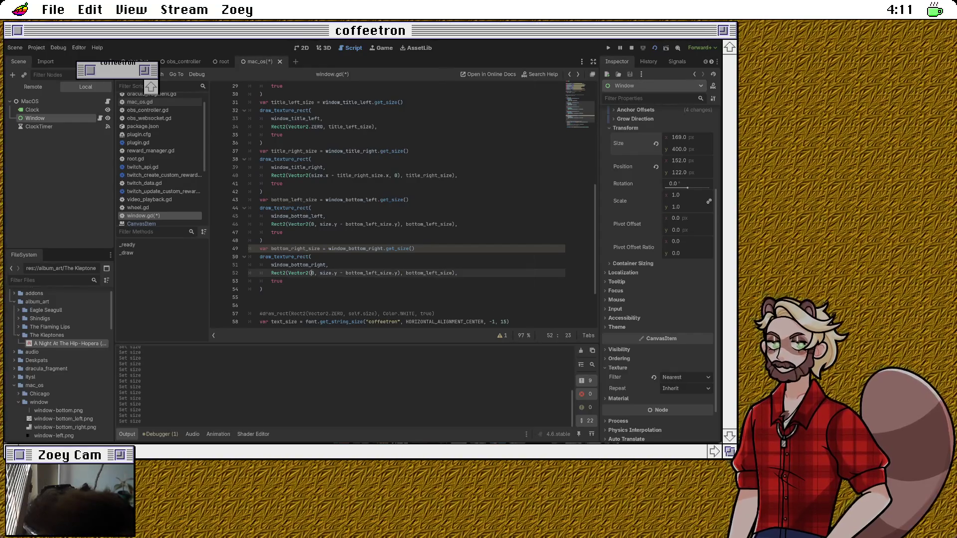
key("BackSpace")
type("size.x ")
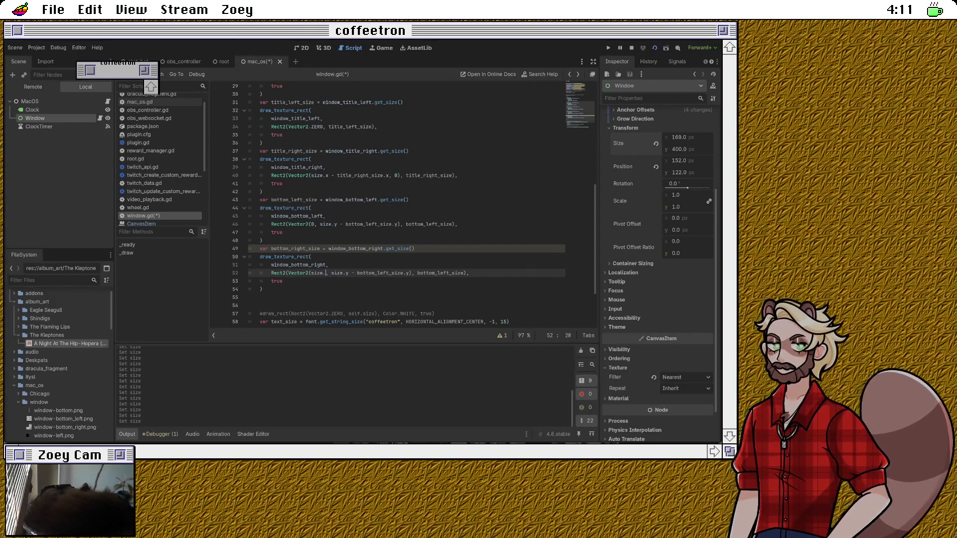
type("- ")
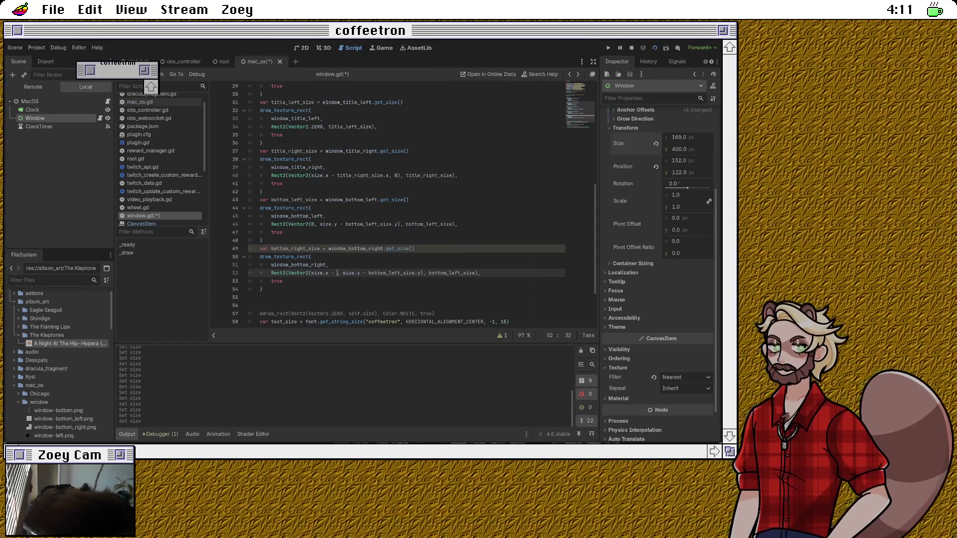
type("bottom")
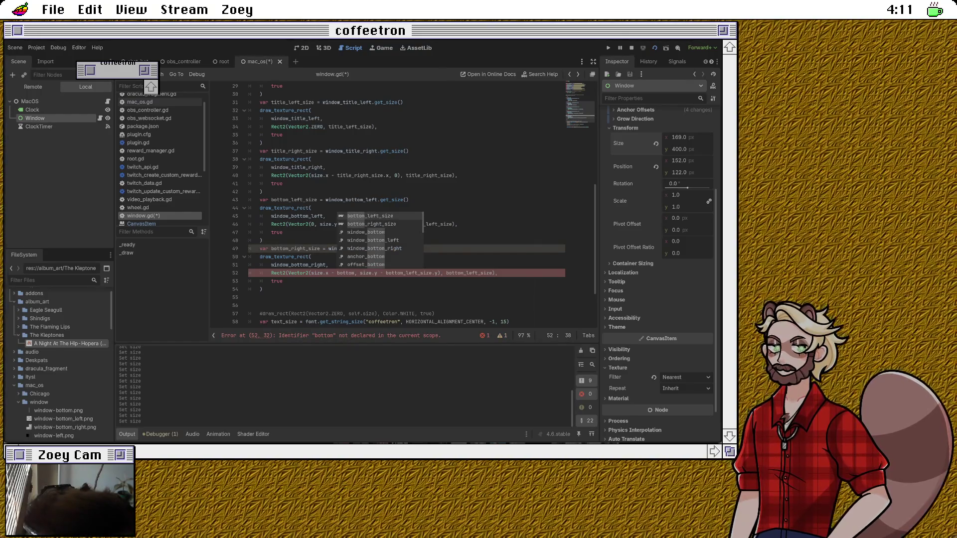
key("Down")
key("Return")
type(".x")
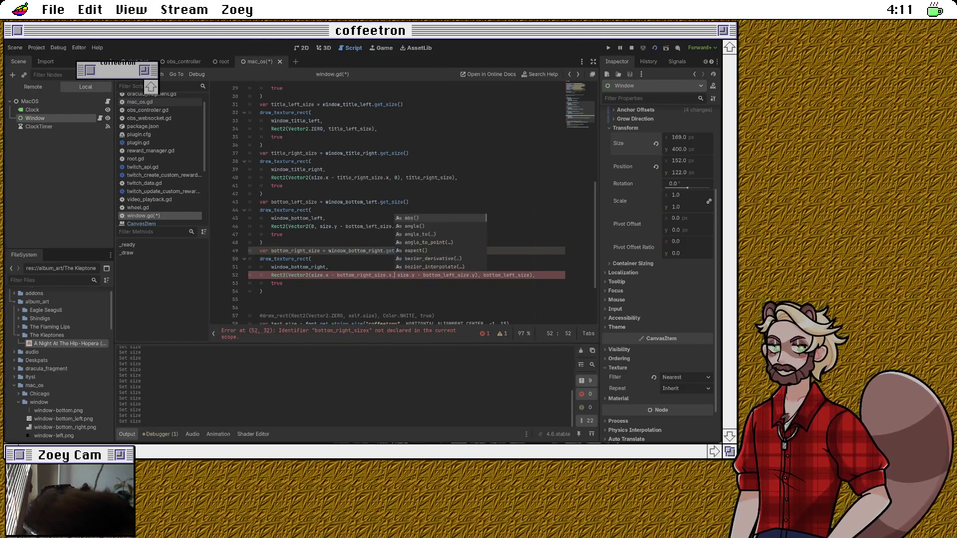
type(",")
key("Right")
key("Right")
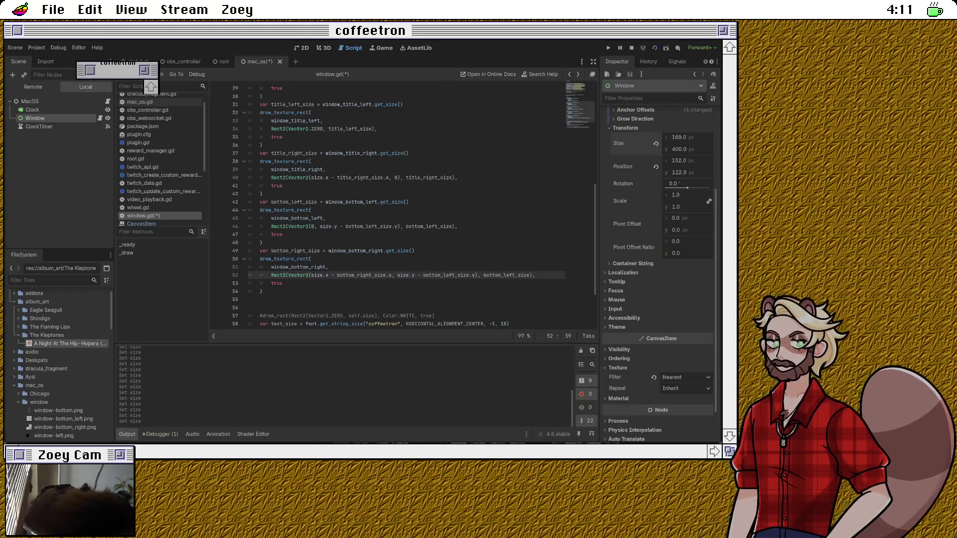
double_click(507, 275)
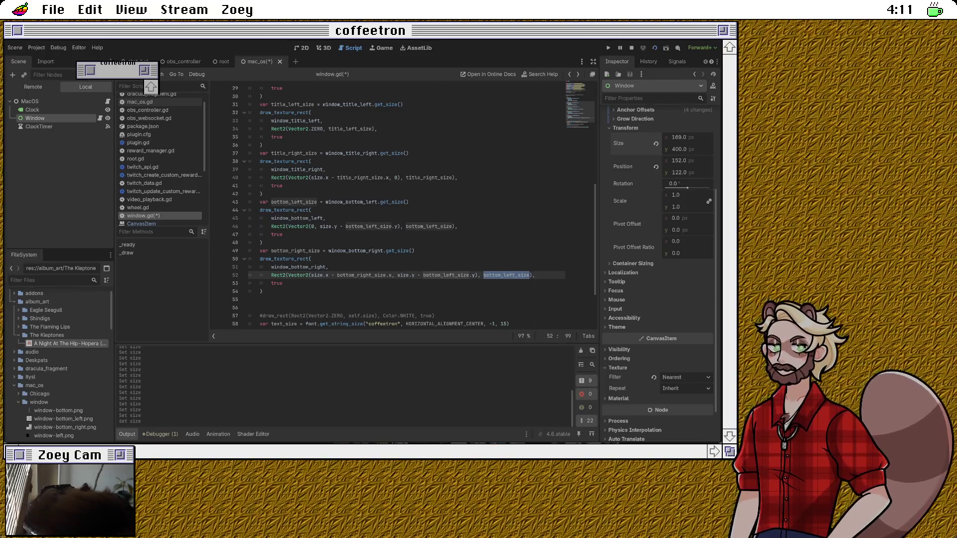
key("Right")
key("BackSpace")
key("BackSpace")
key("BackSpace")
type("righ")
key("Return")
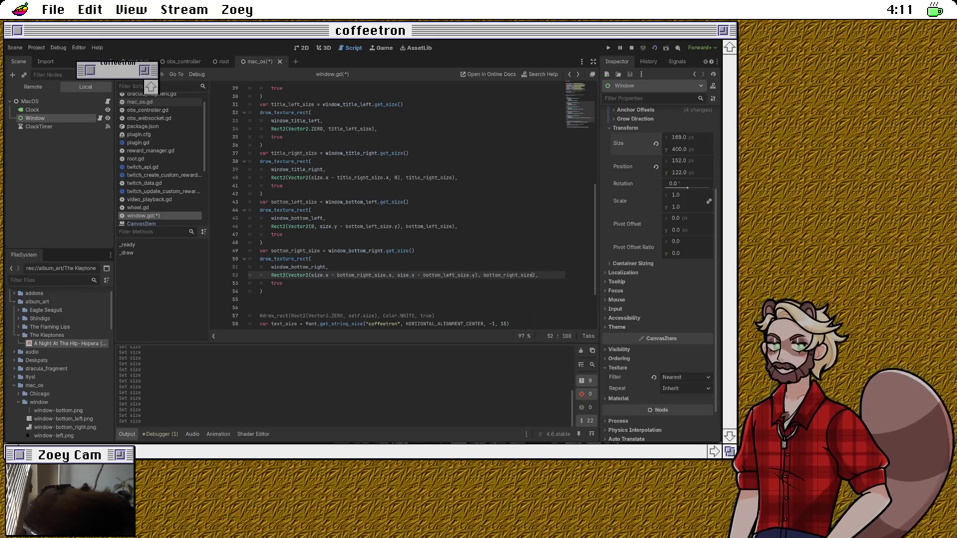
key("Down")
key("Down")
key("Down")
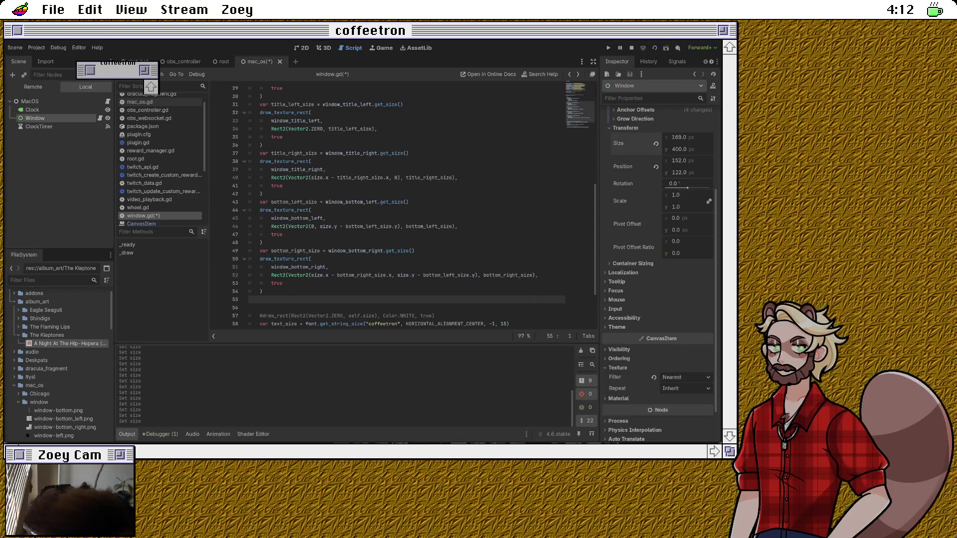
scroll(403, 207, "up", 1)
Step: Insert an indented blank line right after func _draw() and start typing a draw call
scroll(404, 207, "up", 1)
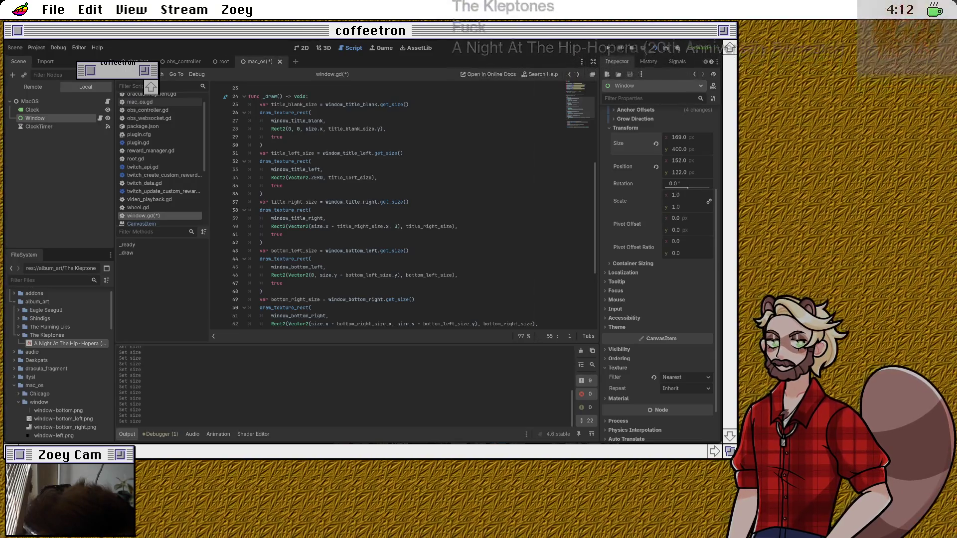
left_click(309, 96)
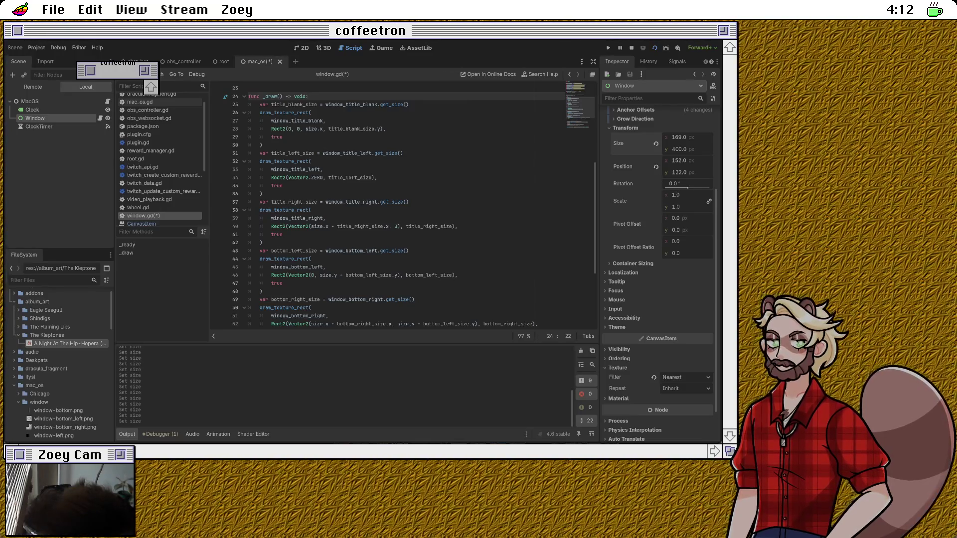
key("Return")
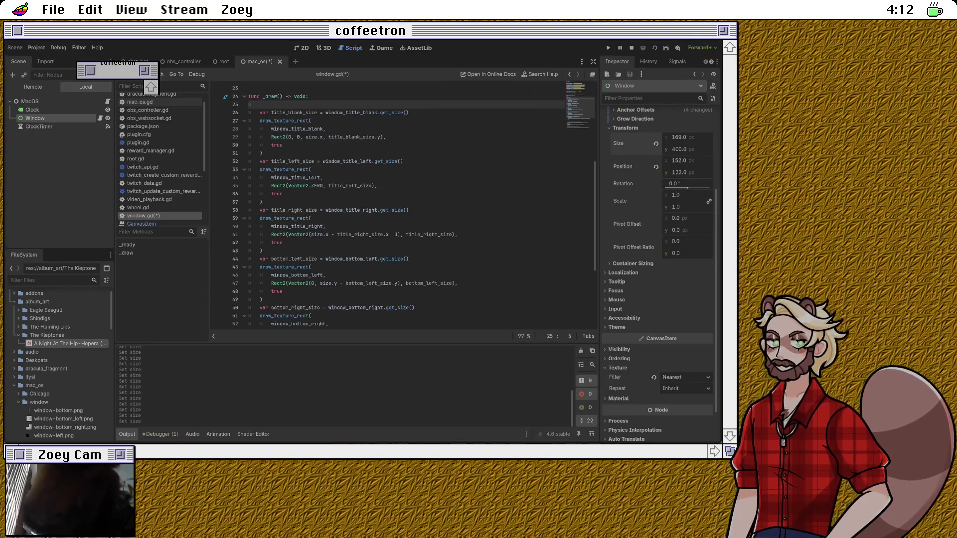
type("draw_te")
Step: Paste copies of the title-bar blank drawing block at the top of _draw()
key("BackSpace")
key("BackSpace")
key("BackSpace")
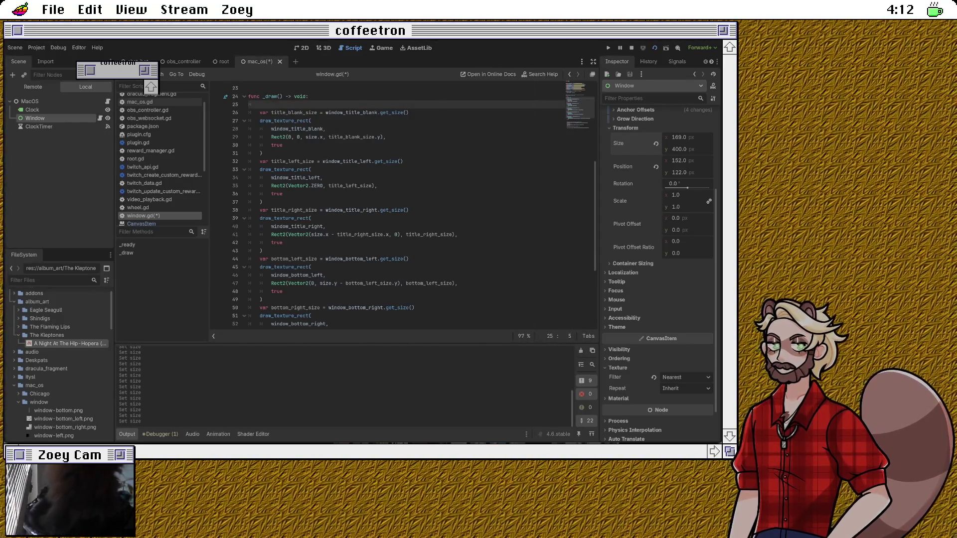
key("shift+Down")
key("shift+Down")
key("shift+Down")
key("ctrl+c")
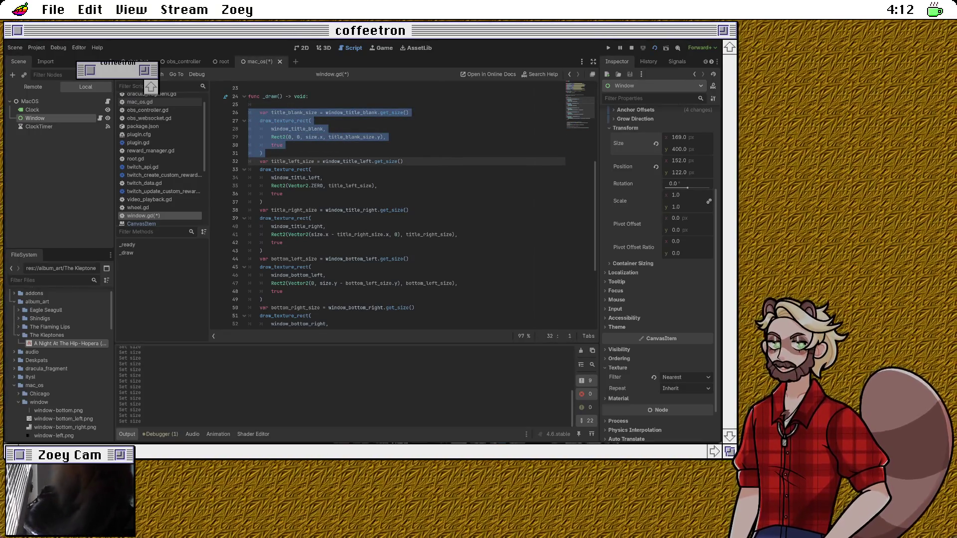
key("Up")
key("Down")
key("Down")
key("Up")
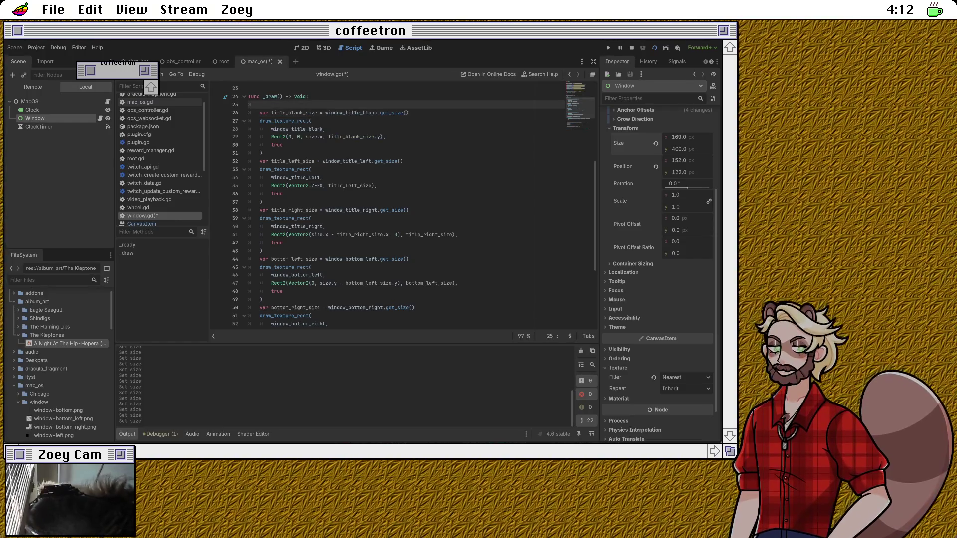
key("ctrl+v")
key("Return")
key("ctrl+v")
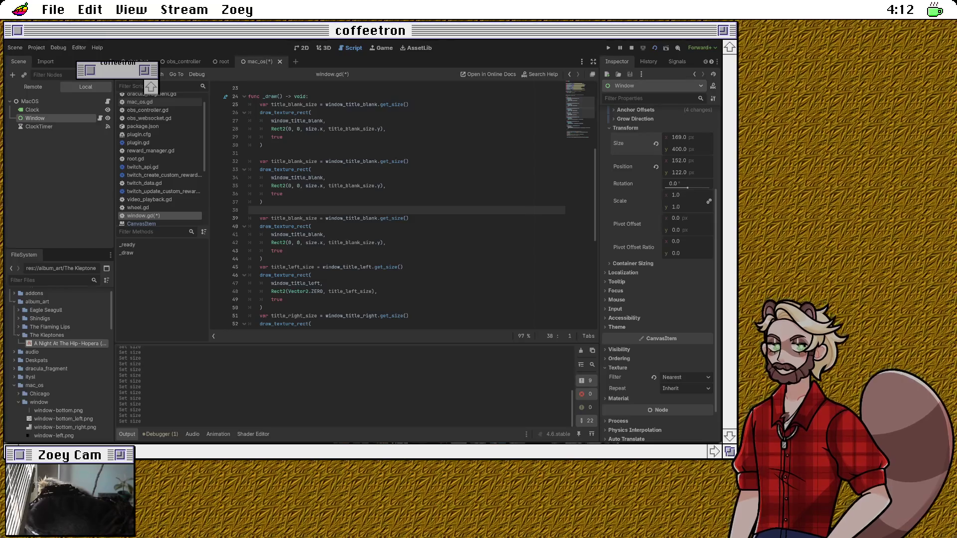
key("ctrl+v")
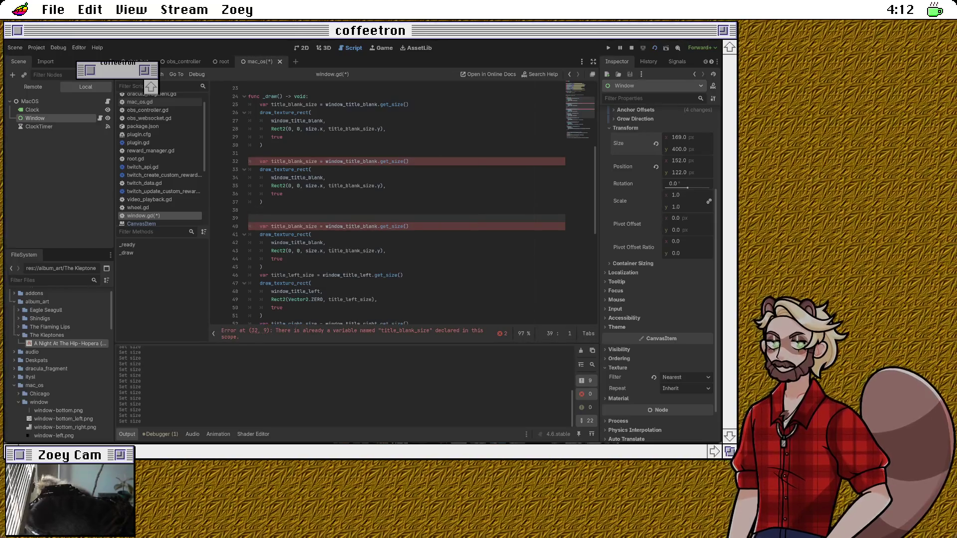
Step: Turn the first copy into a left block: left = window_left.get_size(), drawing window_left
double_click(294, 104)
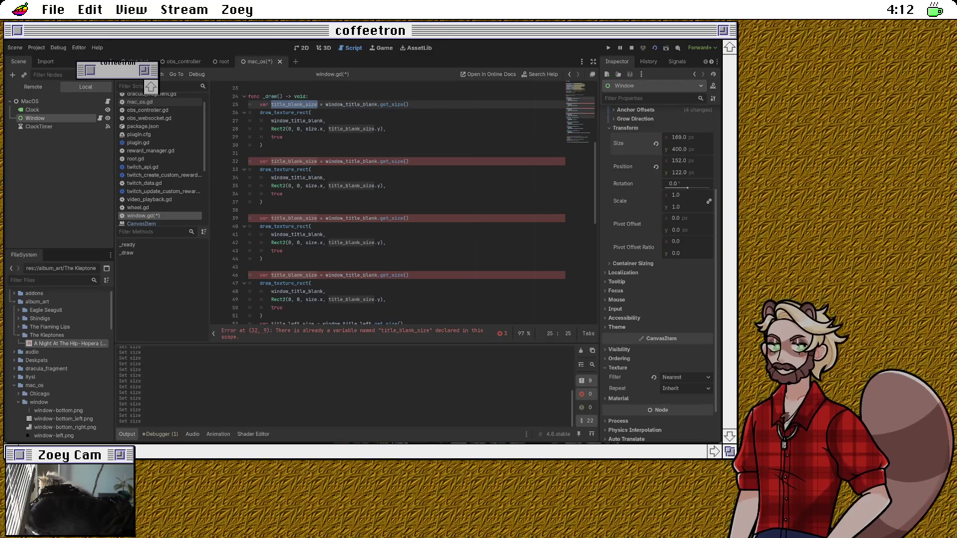
type("left")
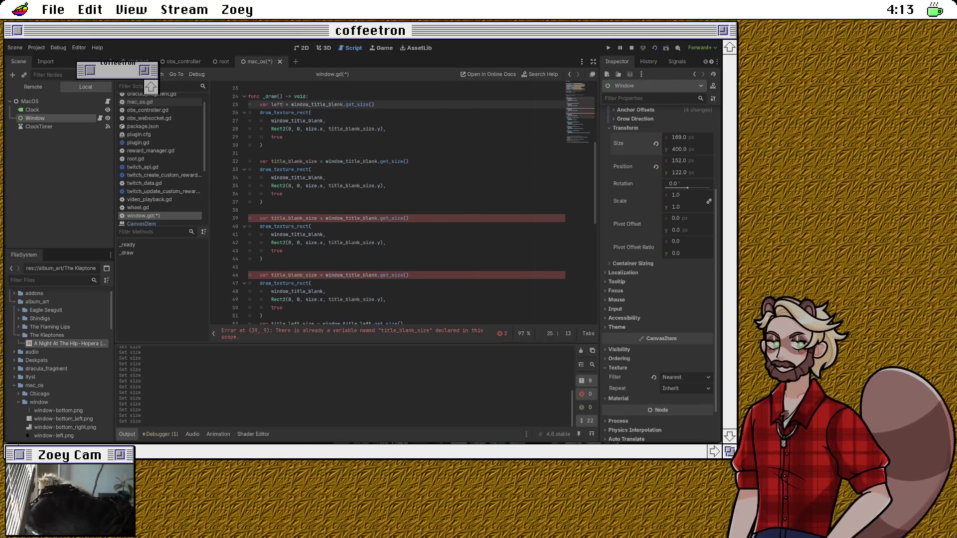
double_click(324, 104)
type("wind")
type("ow_l")
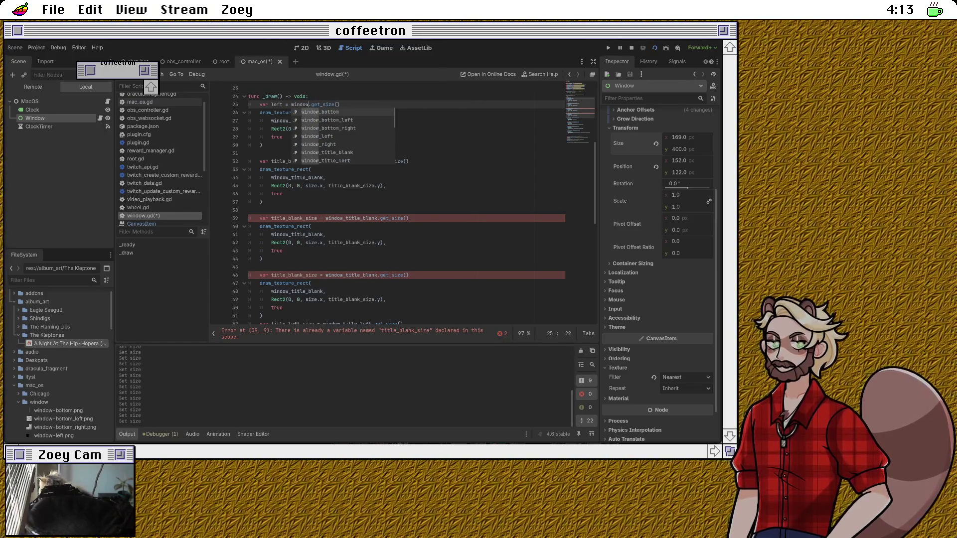
key("Return")
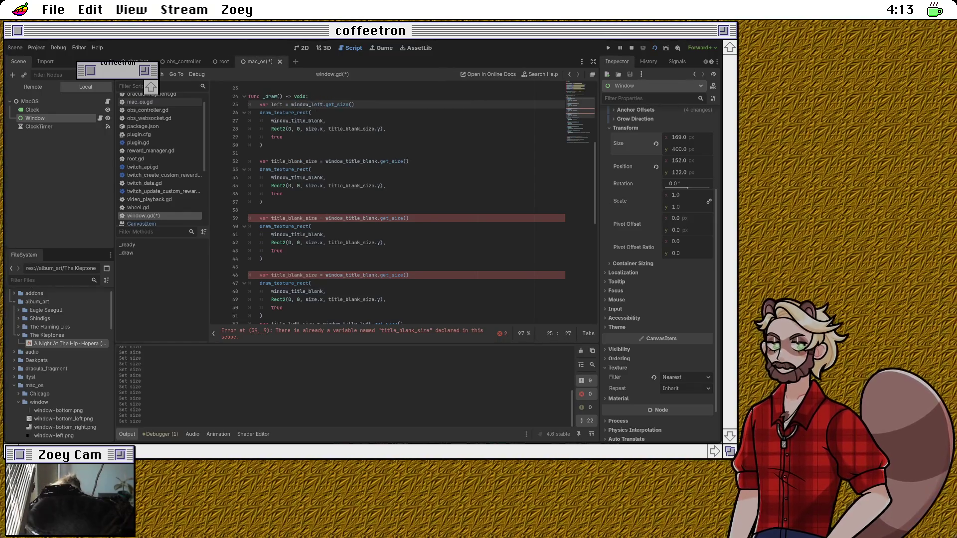
double_click(297, 121)
type("left,")
left_click(312, 113)
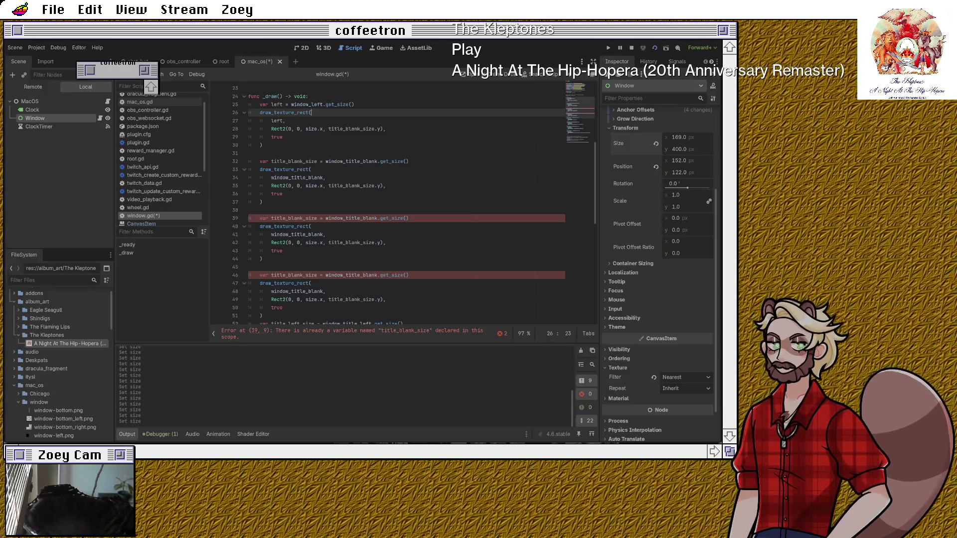
Step: Set the left border's rectangle to Rect2(0, 0, left.x, size.y)
double_click(311, 129)
type("leftt.")
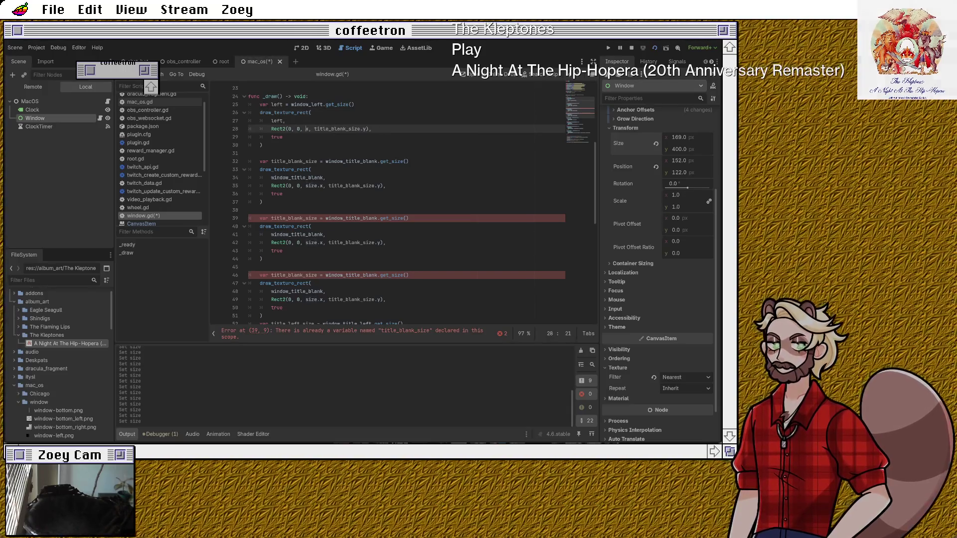
key("BackSpace")
key("BackSpace")
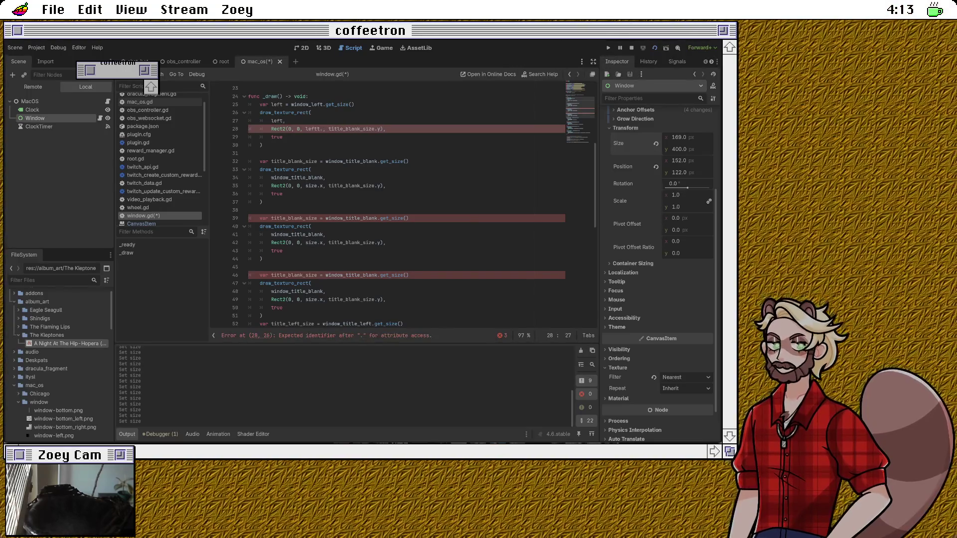
type(".x")
key("Right")
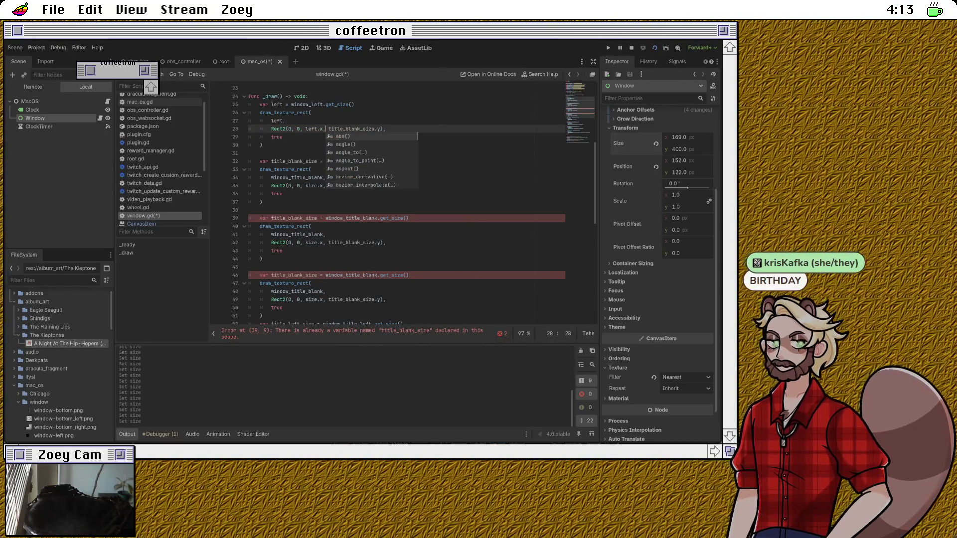
key("Right")
key("shift+Right")
key("shift+Right")
key("shift+Right")
key("BackSpace")
Step: Rename the next block's size variable to right
key("Down")
key("Down")
key("Down")
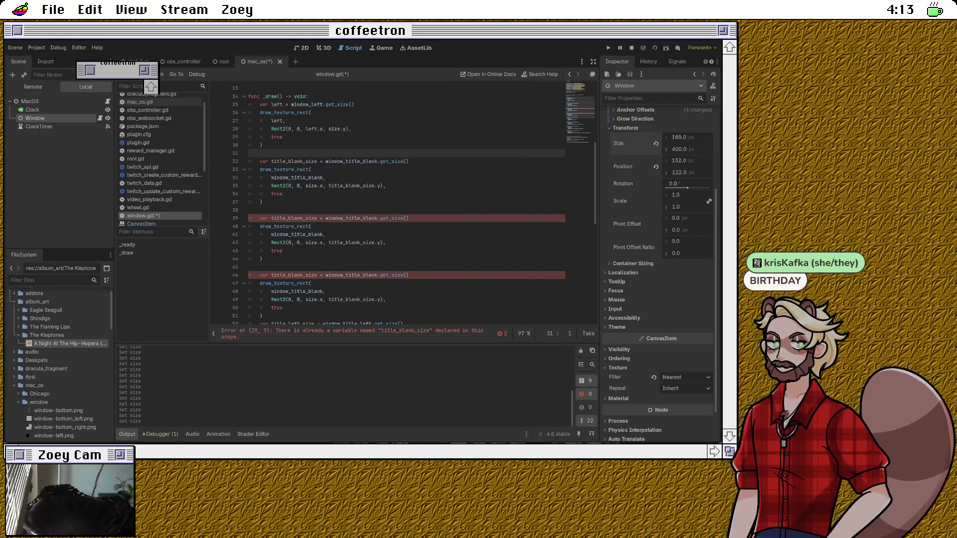
key("Up")
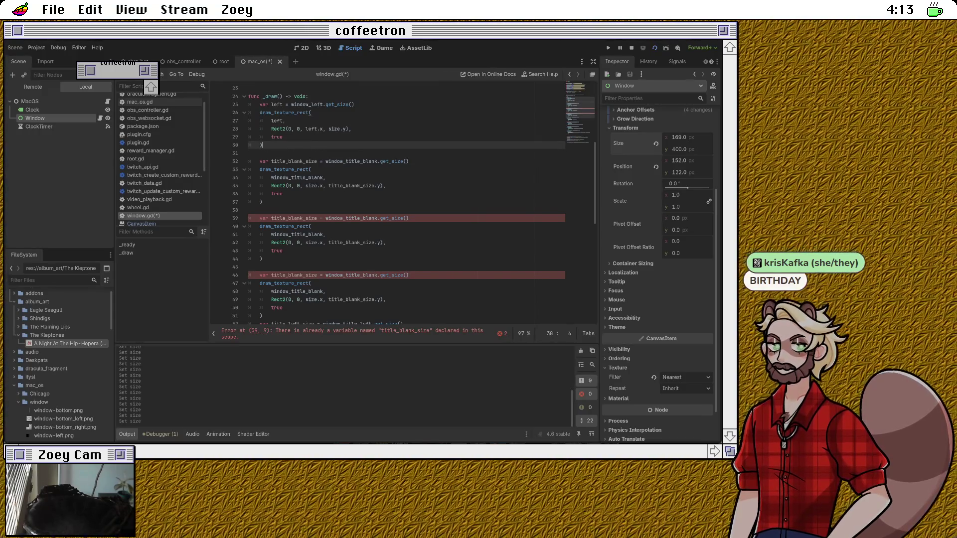
key("Down")
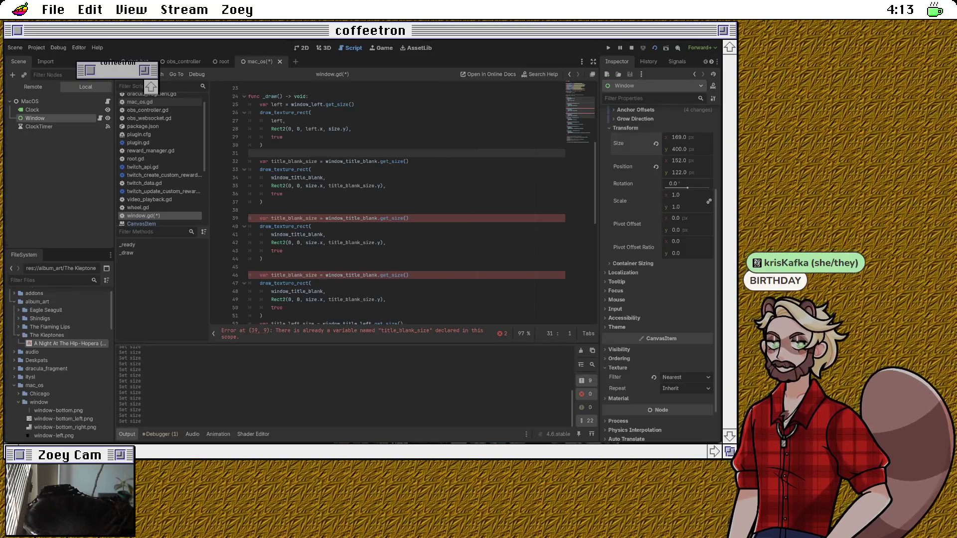
double_click(294, 161)
type("right")
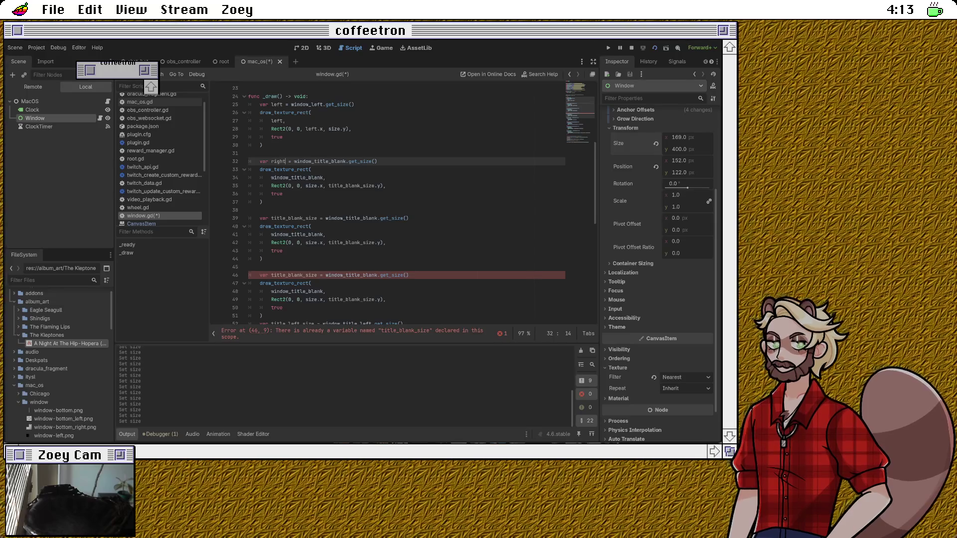
double_click(320, 161)
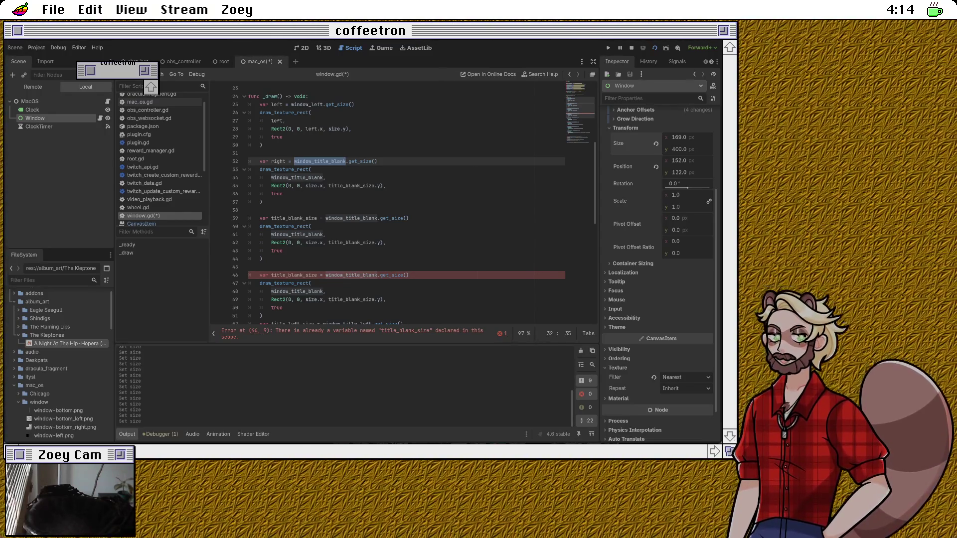
Step: Set right = window_right.get_size() and make the block draw window_right
left_click(328, 161)
left_click_drag(314, 161, 347, 161)
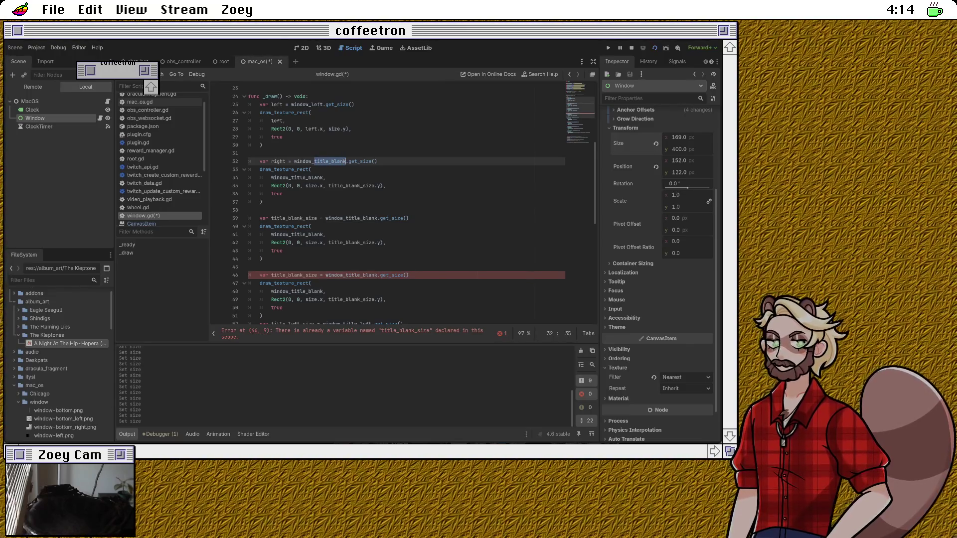
type("right")
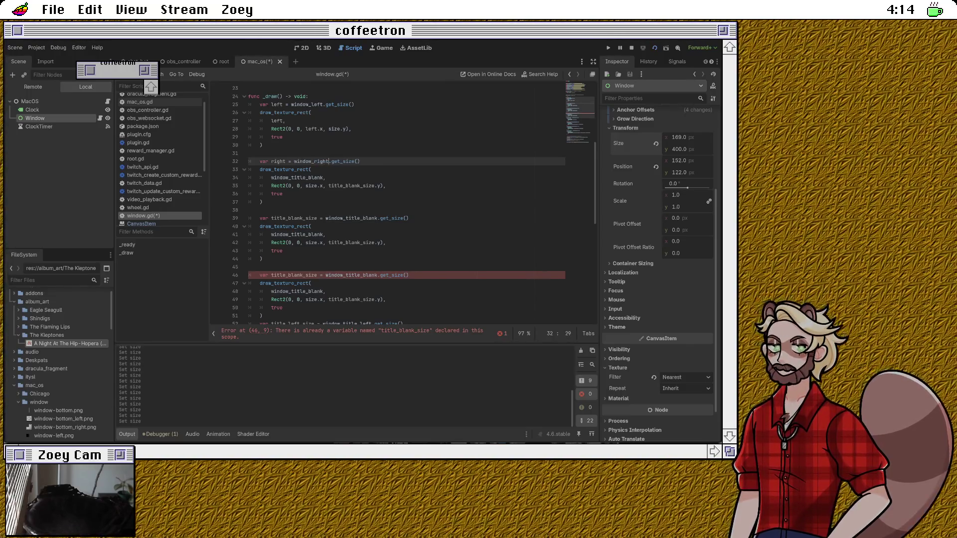
key("Right")
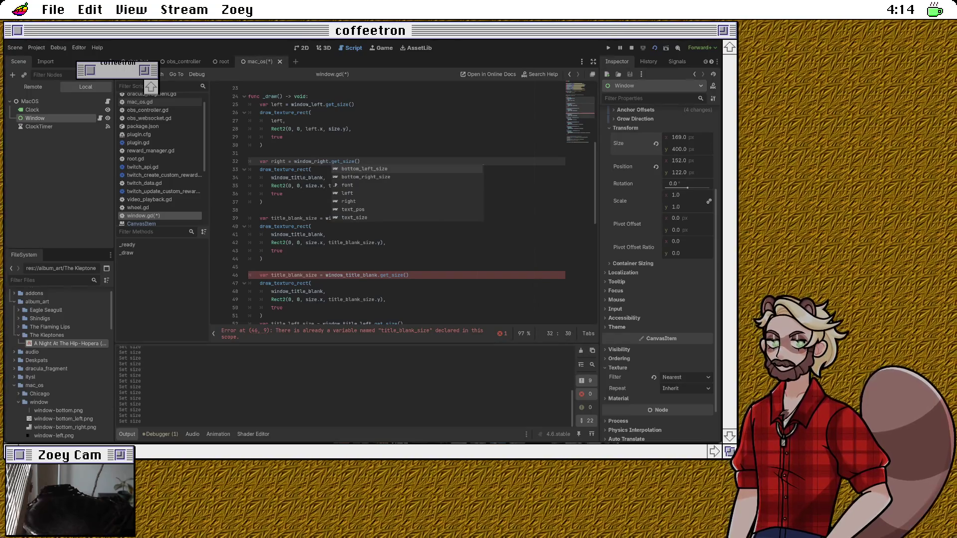
left_click(360, 161)
double_click(302, 161)
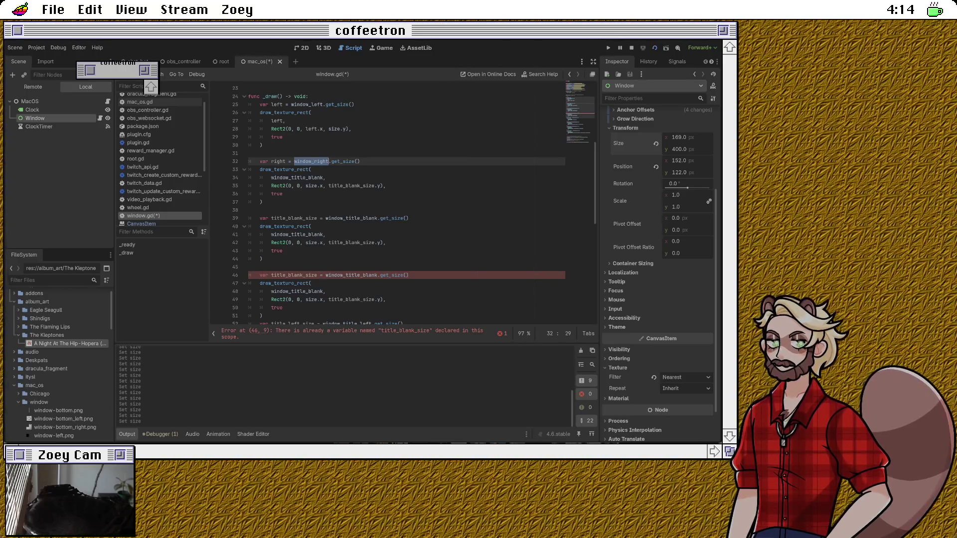
key("ctrl+c")
double_click(297, 177)
key("ctrl+v")
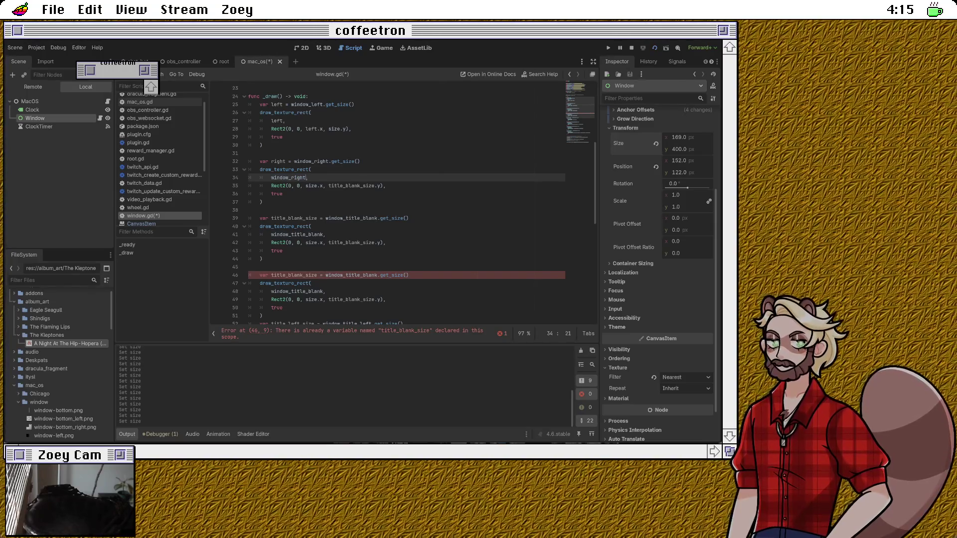
Step: Set the right border's rectangle to Rect2(size.x - right.x, 0, right.x, title_blank_size.y)
left_click(277, 186)
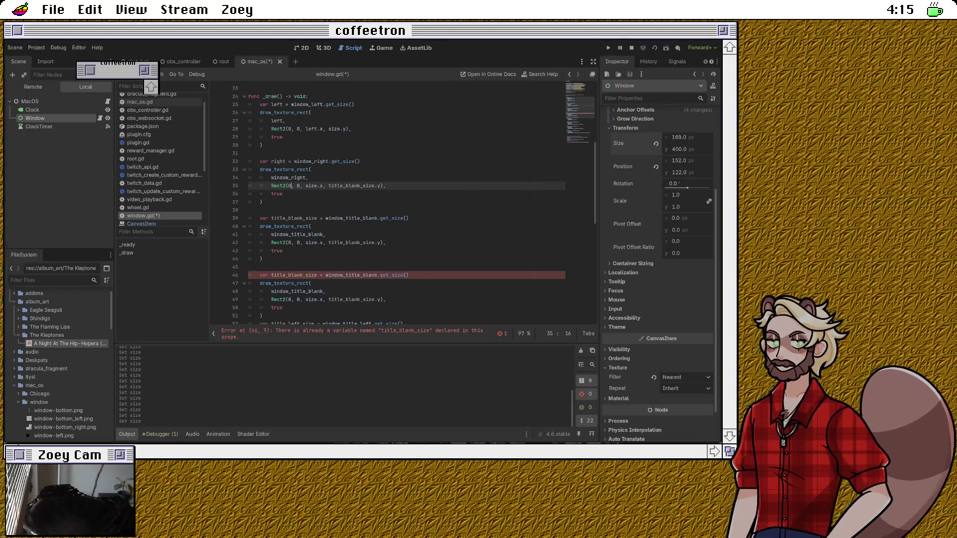
key("BackSpace")
type("size.x =")
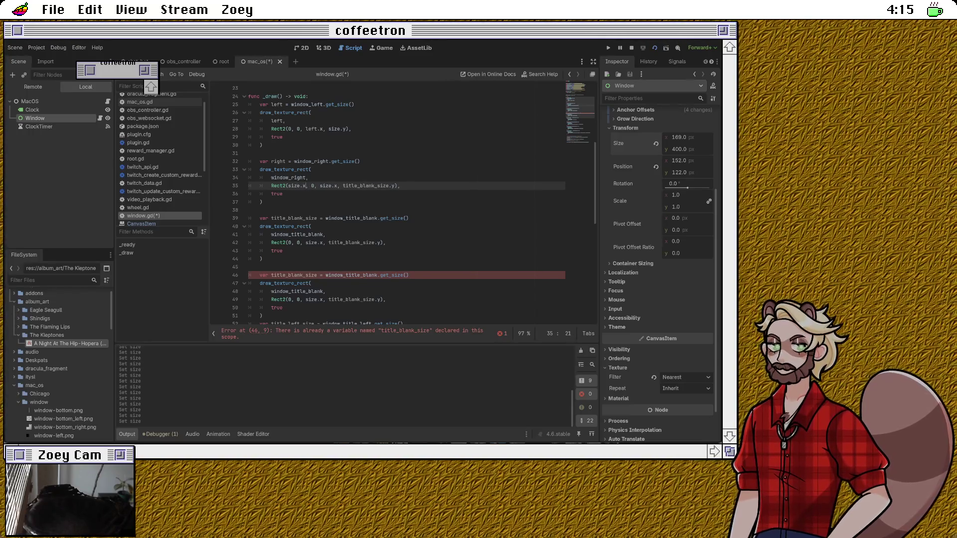
key("BackSpace")
key("BackSpace")
type("- ")
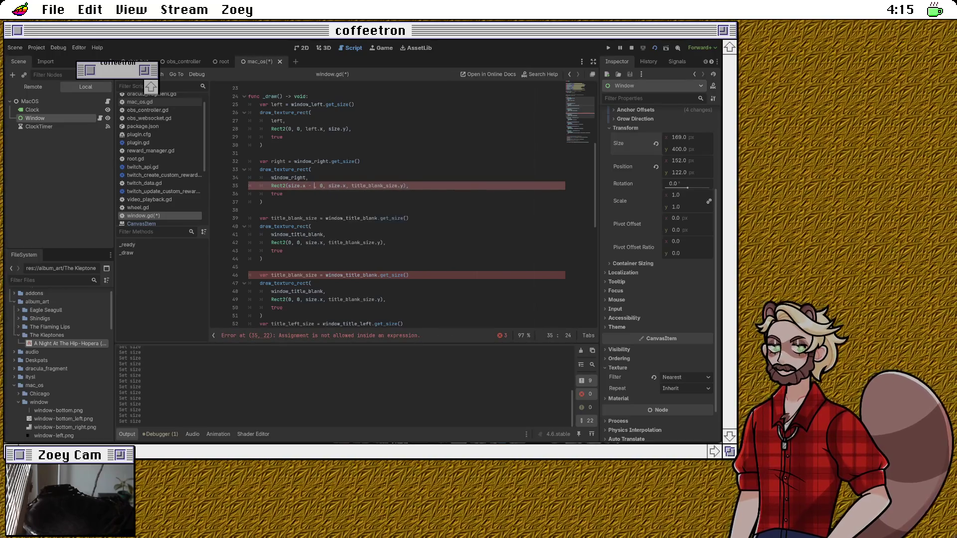
type("right.")
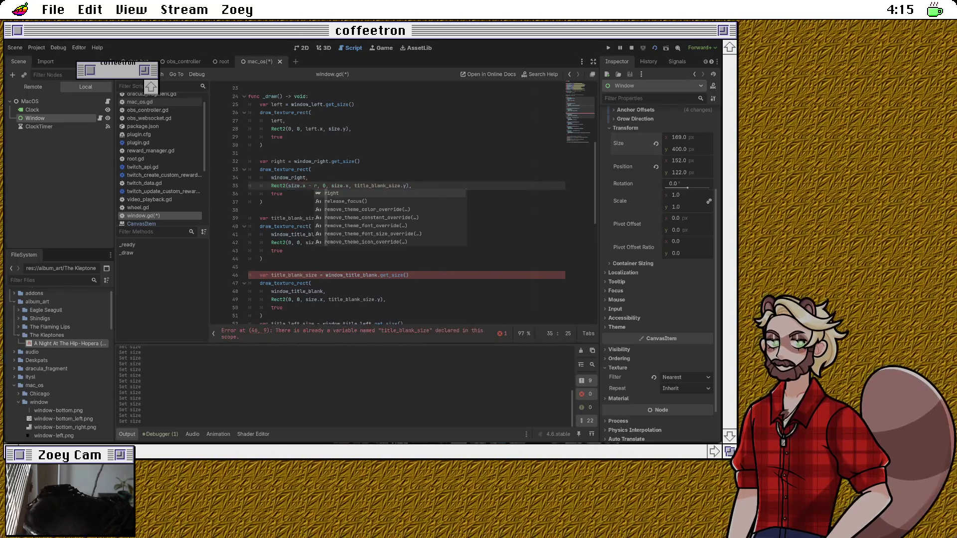
type("x")
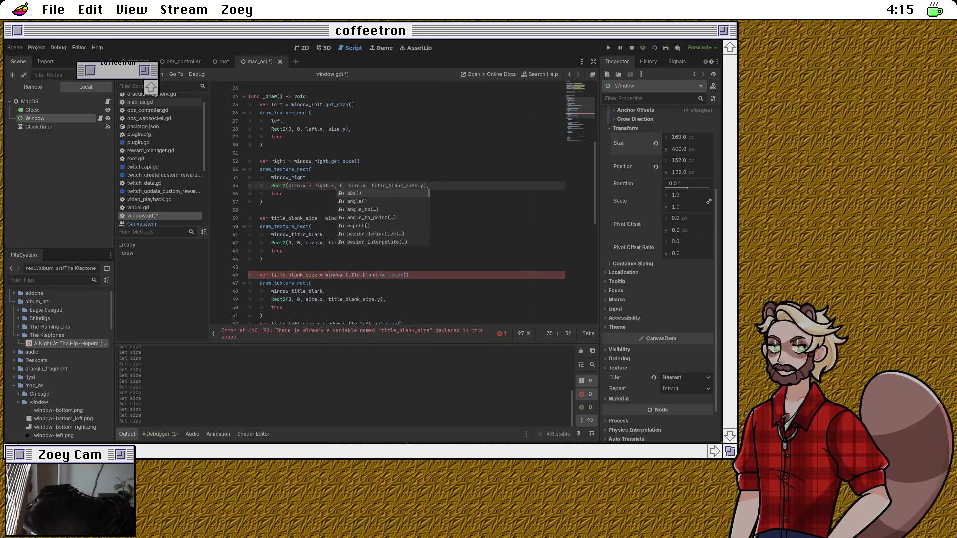
key("Right")
key("Right")
key("Right")
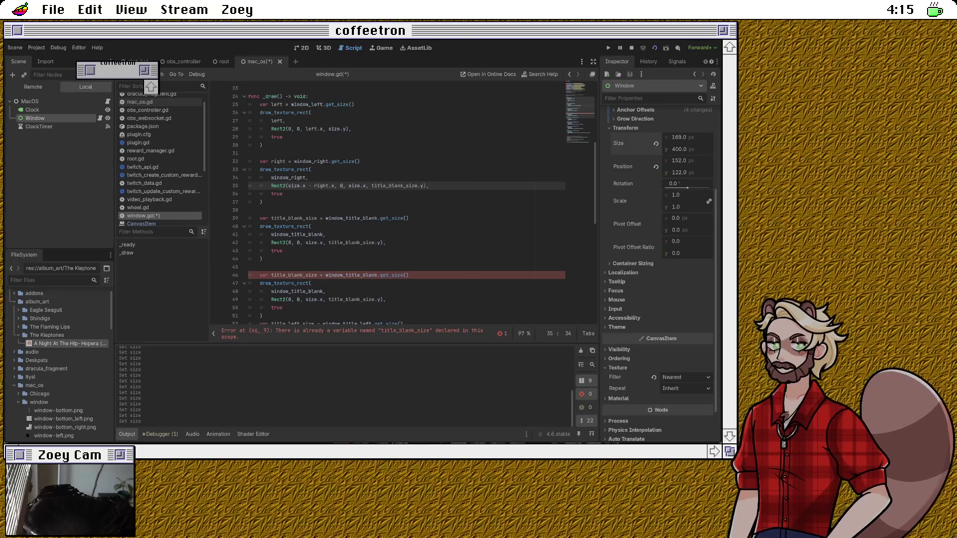
double_click(354, 185)
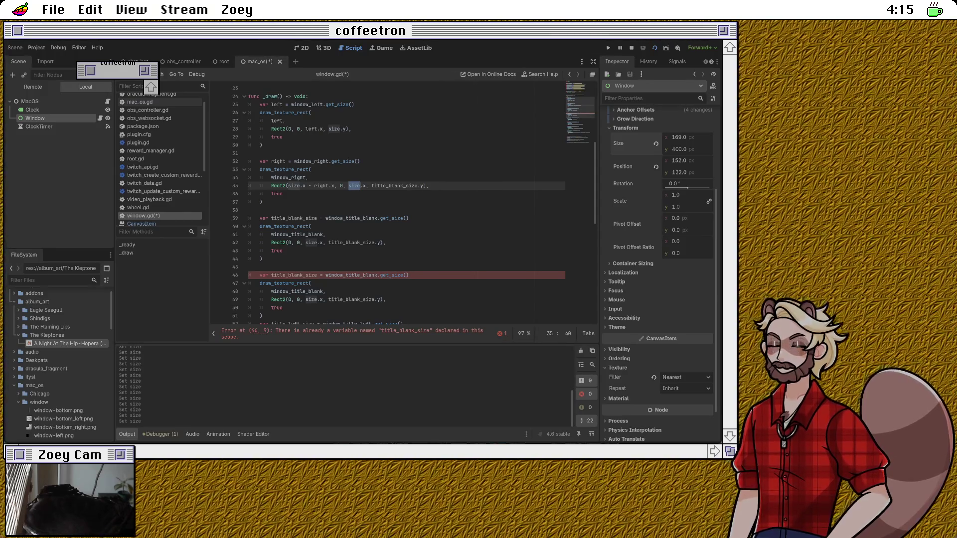
left_click(283, 194)
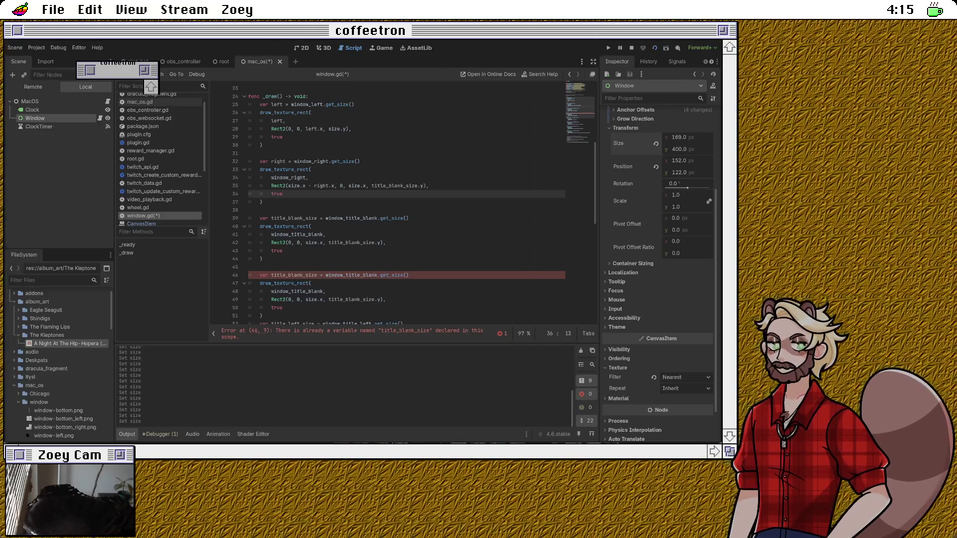
double_click(353, 185)
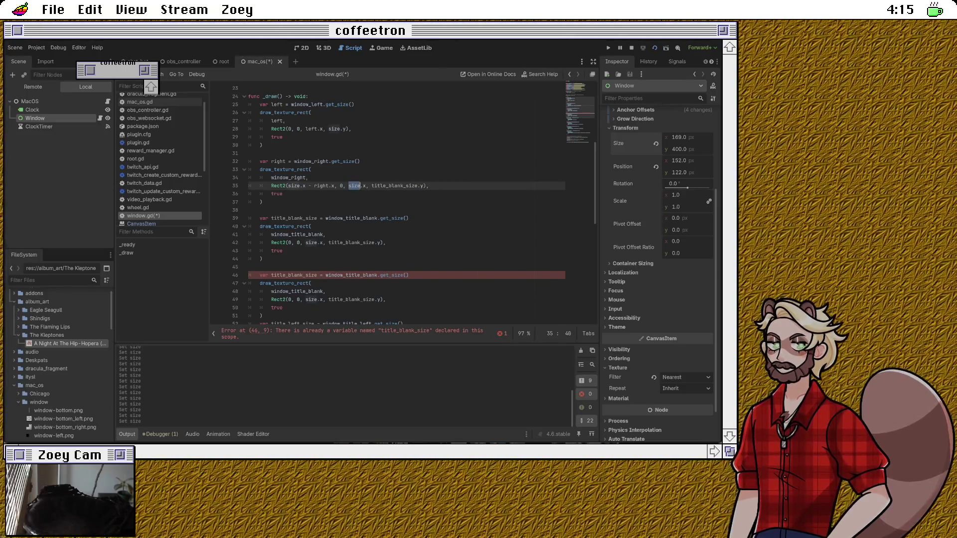
type("right")
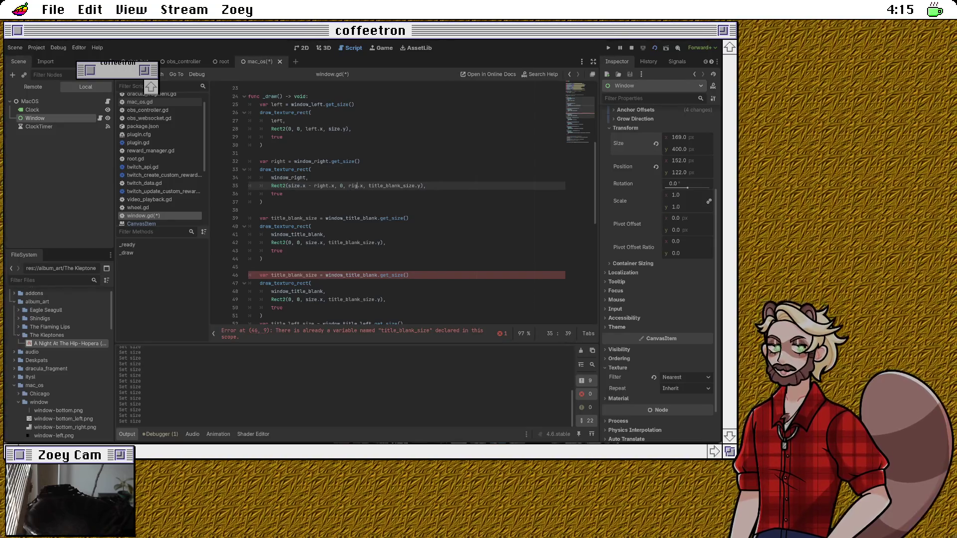
key("Down")
key("Down")
key("Escape")
key("Down")
key("Down")
key("Down")
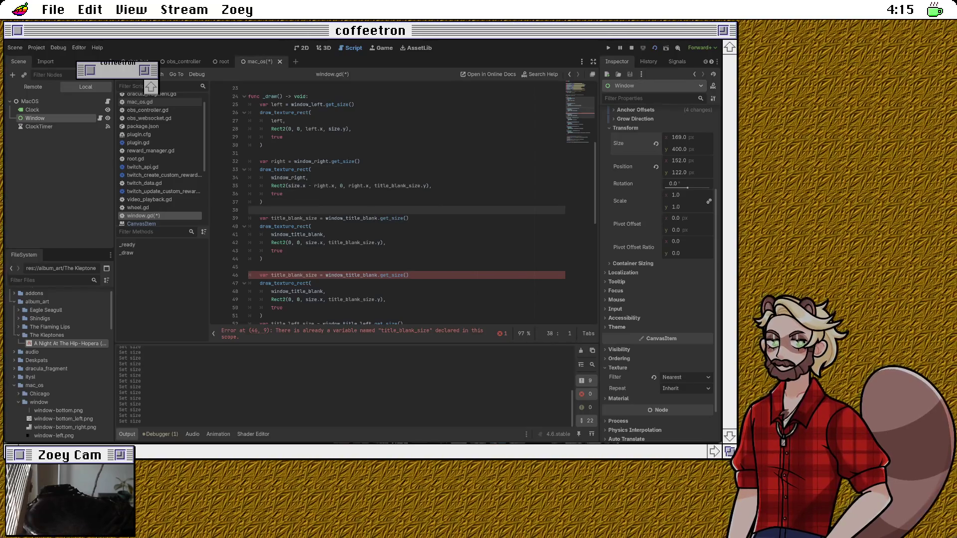
Step: Rename the next block's variable to bottom and switch its textures to window_bottom
double_click(294, 218)
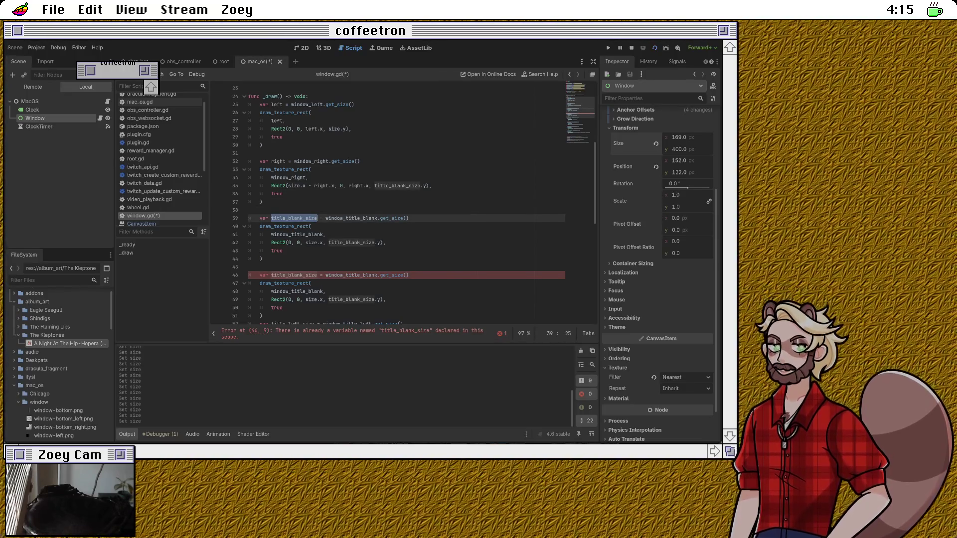
type("bottom")
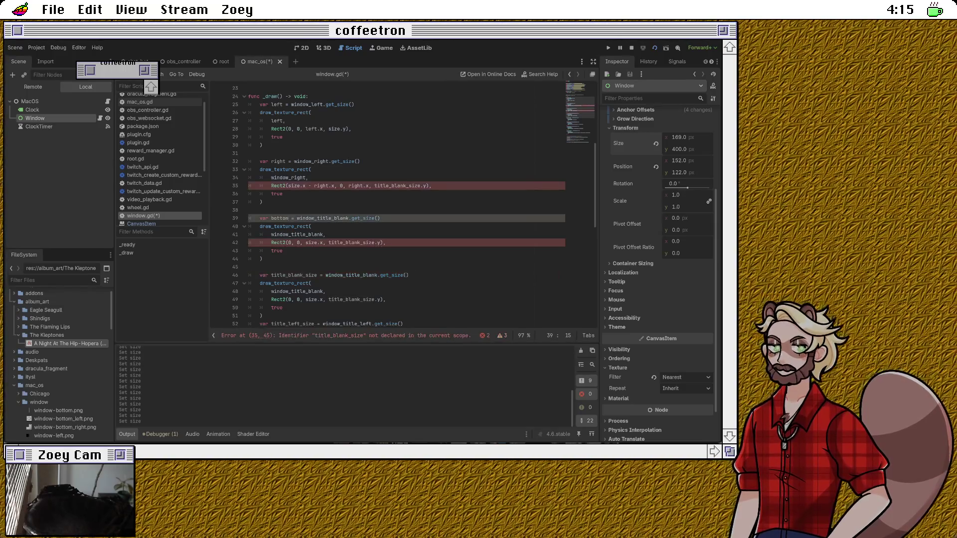
key("shift+Left")
key("shift+Left")
key("shift+Left")
type("bottom")
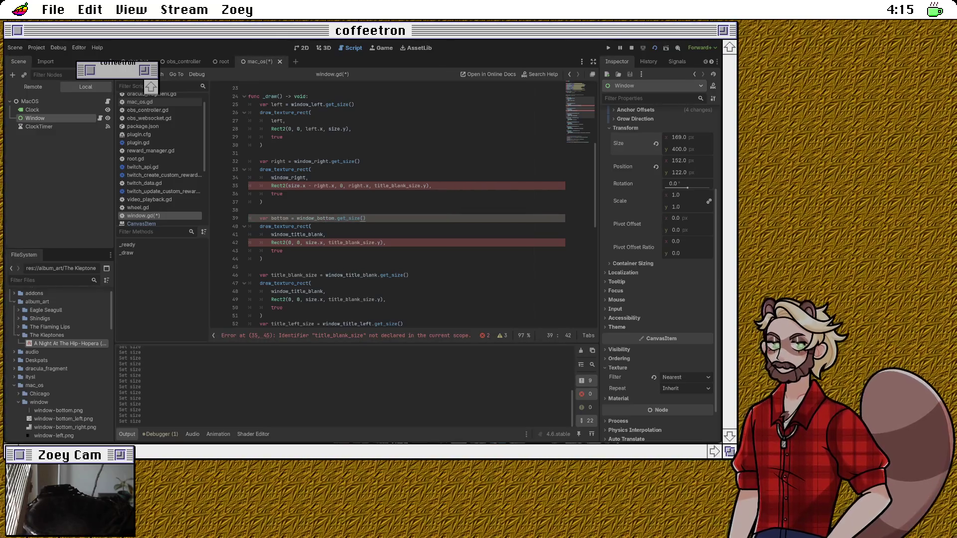
double_click(315, 218)
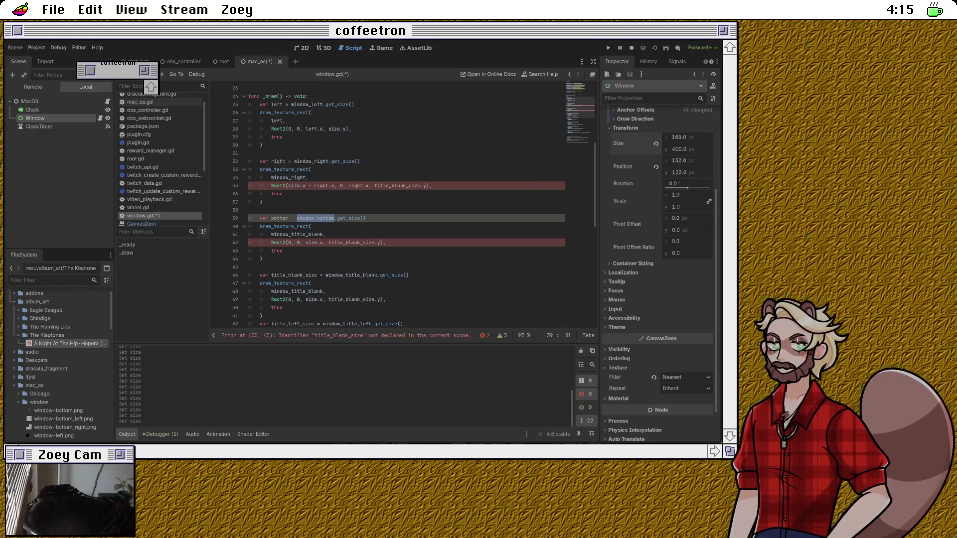
left_click(366, 217)
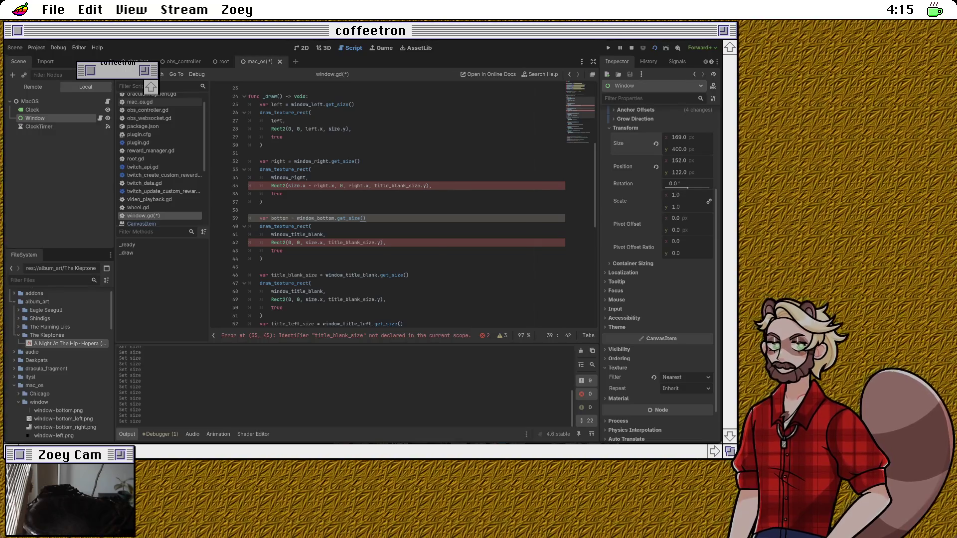
double_click(297, 234)
type("bottom,")
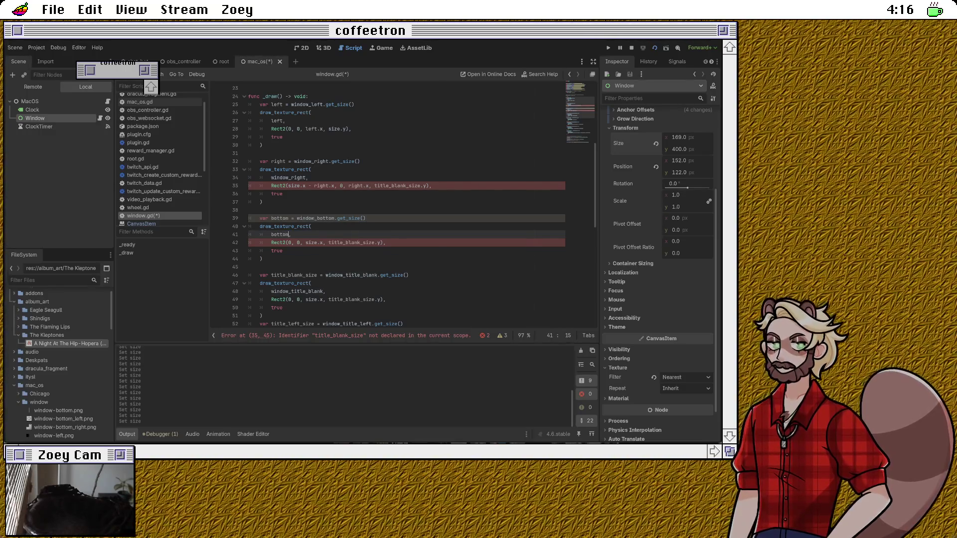
key("Right")
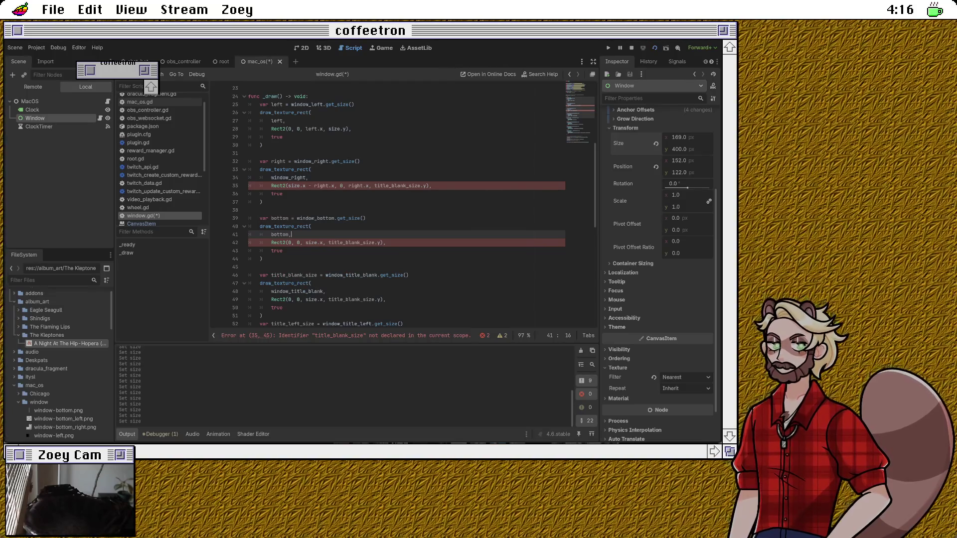
Step: Set the bottom border's rectangle to Rect2(0, size.y - bottom.y, size.x, bottom_size.y)
left_click(291, 242)
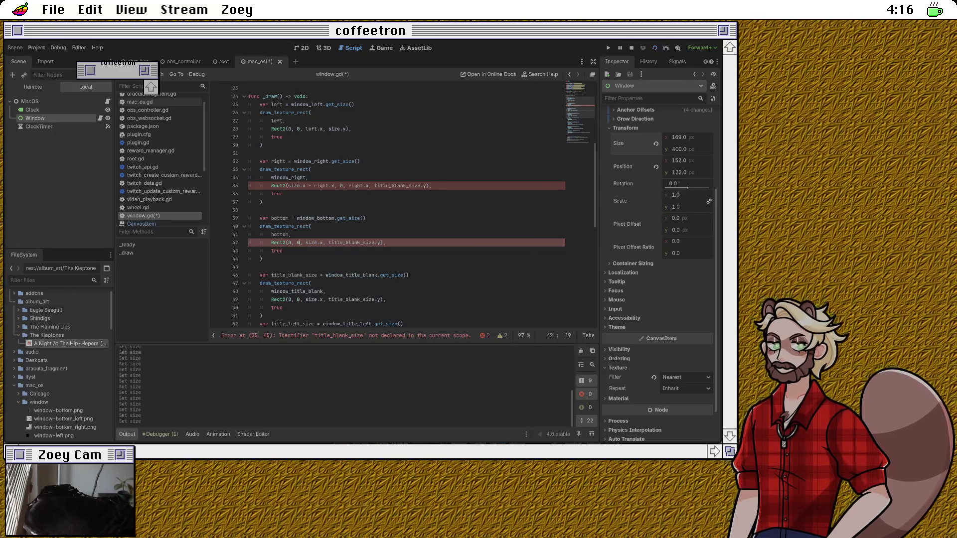
key("BackSpace")
type("size.")
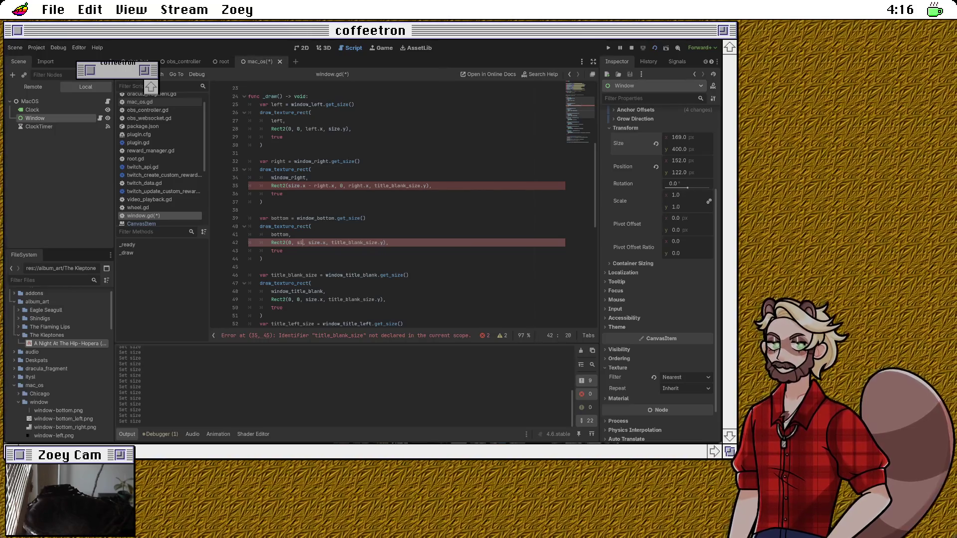
type("y - ")
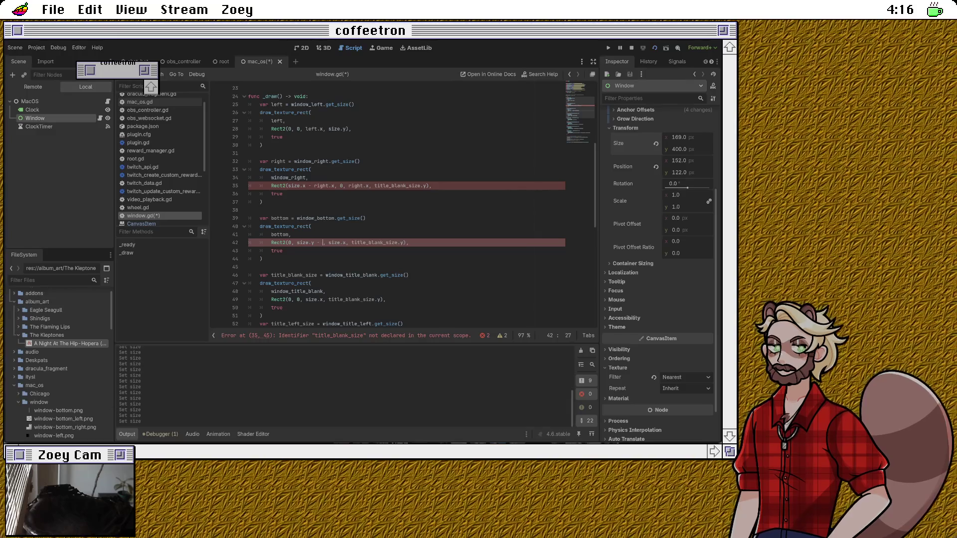
type("bottom.y")
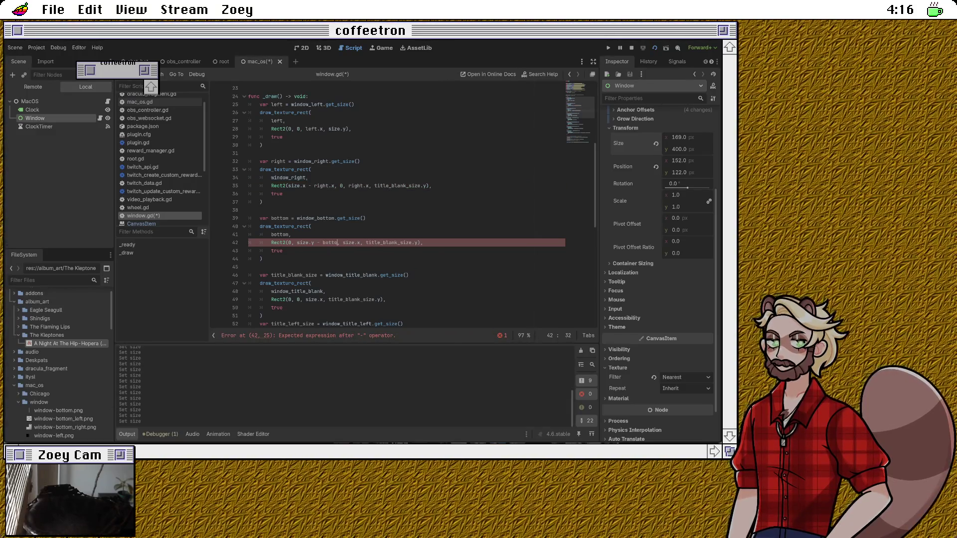
type(",")
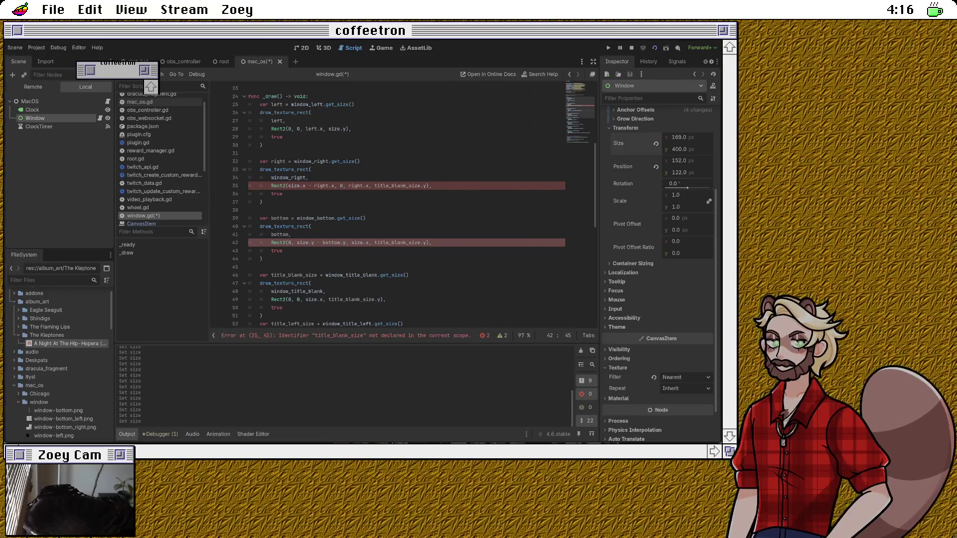
key("shift+Right")
key("shift+Right")
key("shift+Right")
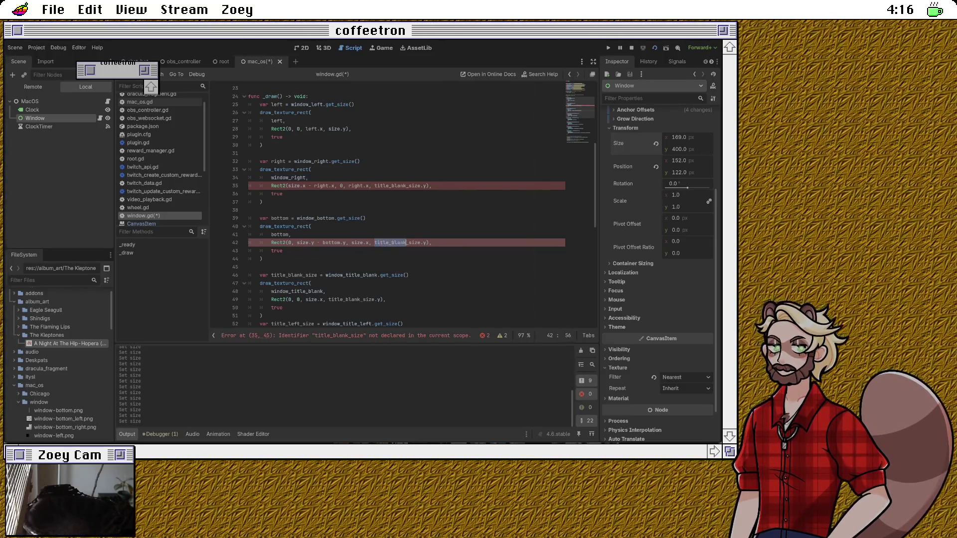
key("shift+Left")
key("shift+Left")
type("bottom")
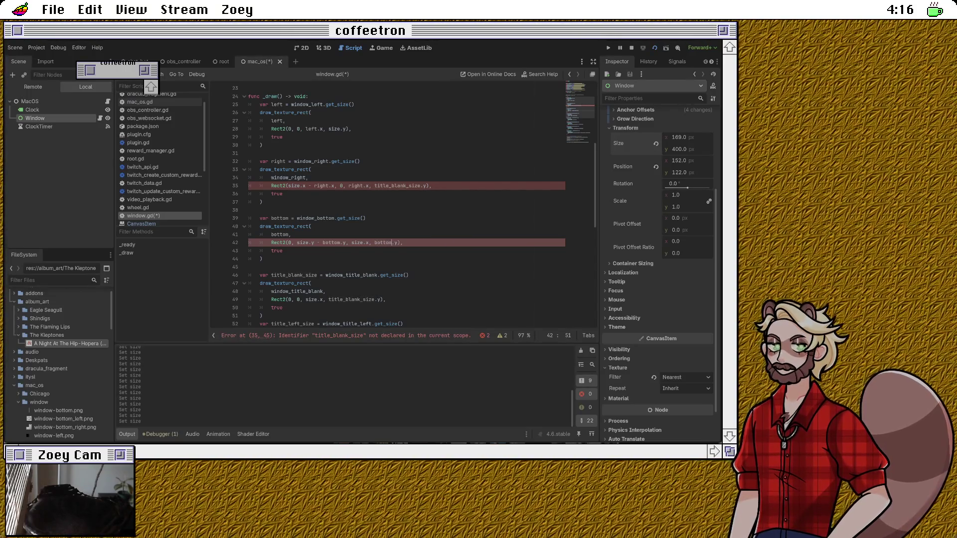
key("Right")
key("Right")
key("Right")
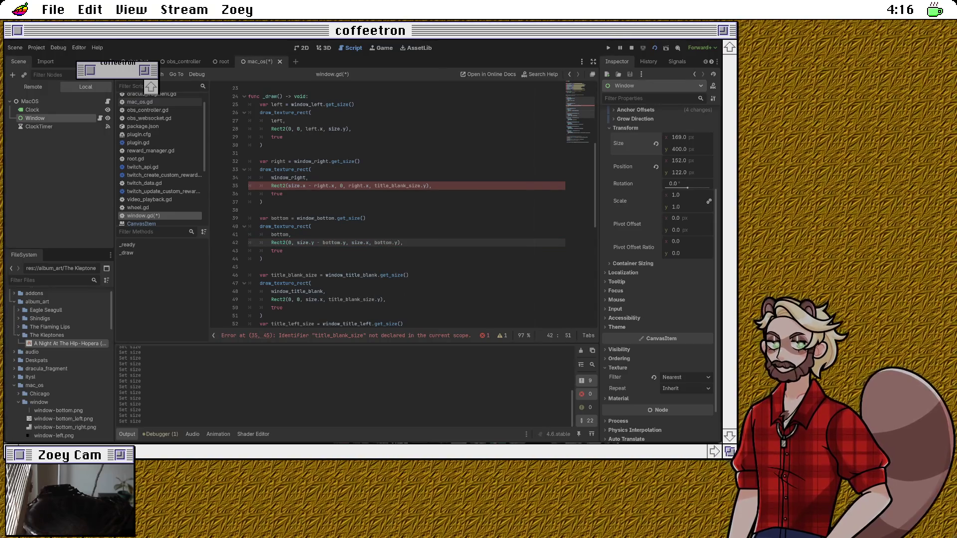
type("_size")
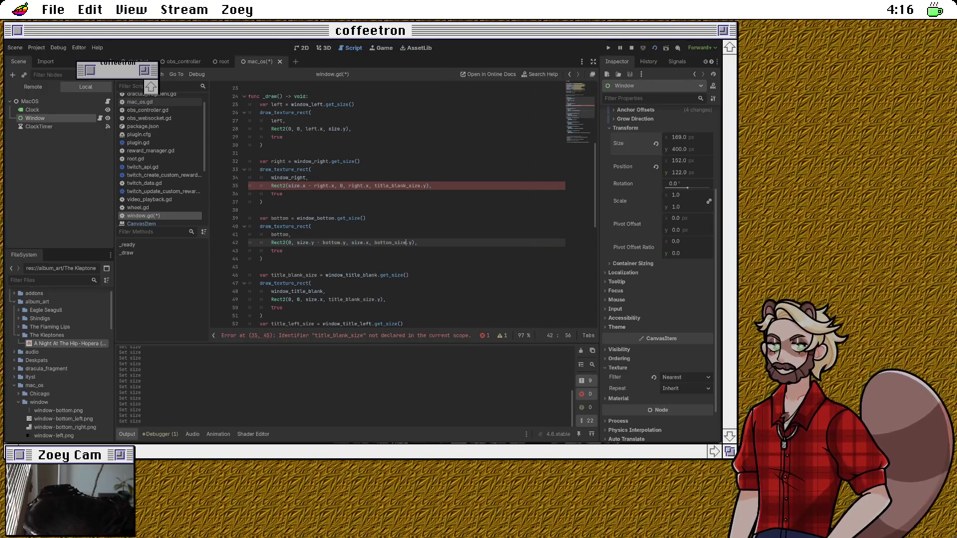
key("Up")
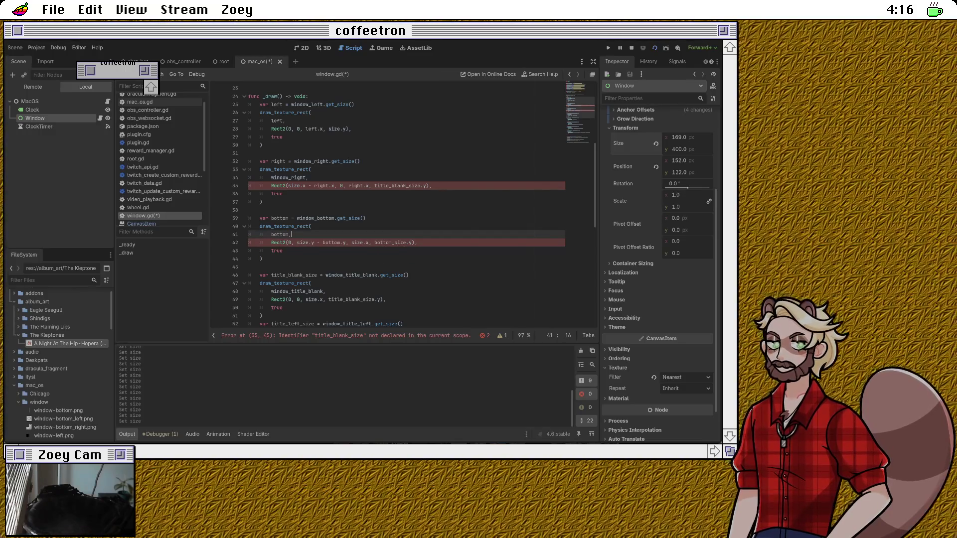
Step: Revisit the right-border rectangle, then return to the left size variable on line 25
left_click(362, 186)
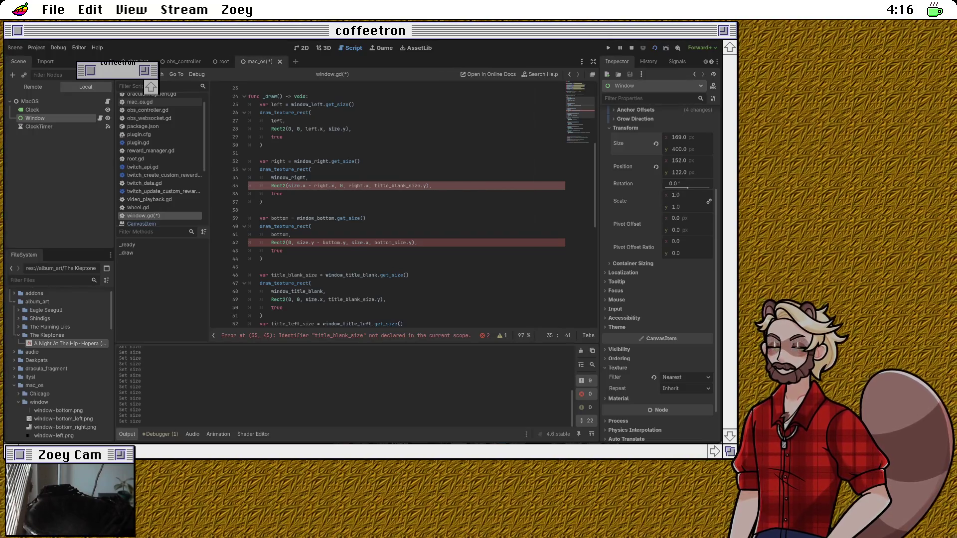
left_click(283, 193)
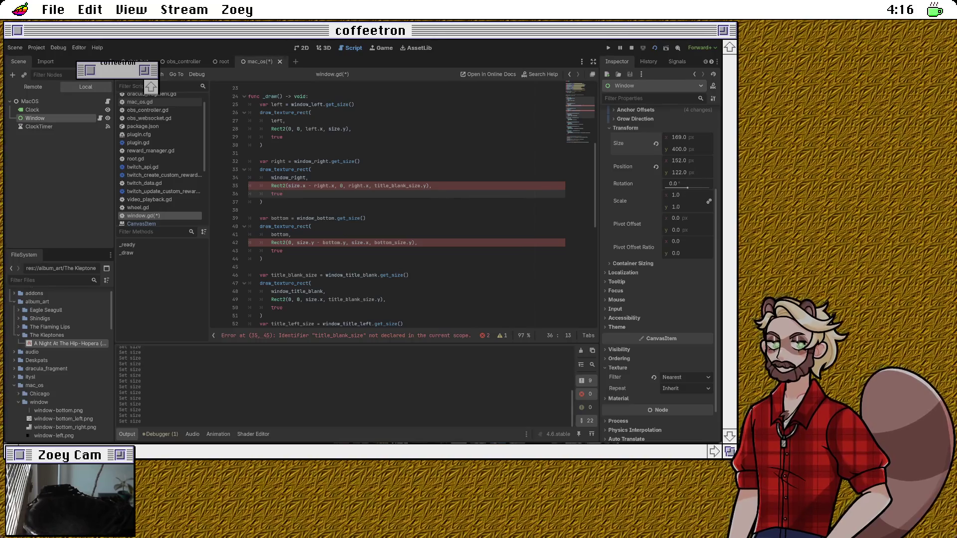
scroll(407, 204, "down", 2)
scroll(406, 204, "up", 2)
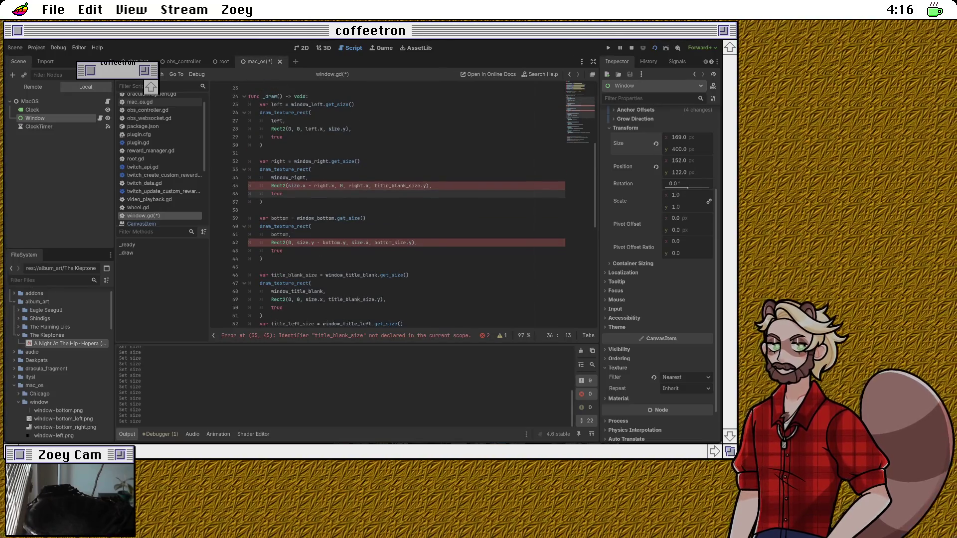
left_click(283, 105)
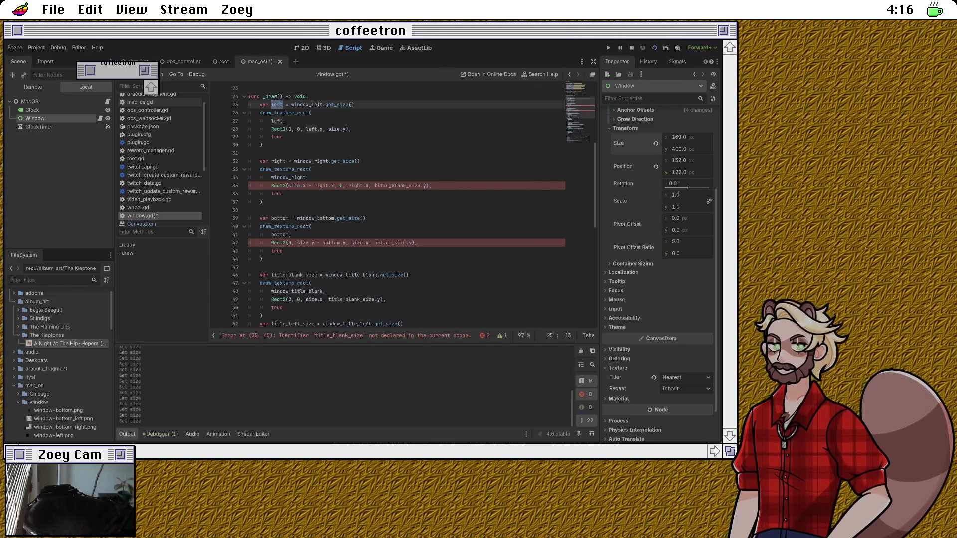
Step: Rename left to left_size, use left_size.x, and pass window_left as the left border texture
left_click(285, 121)
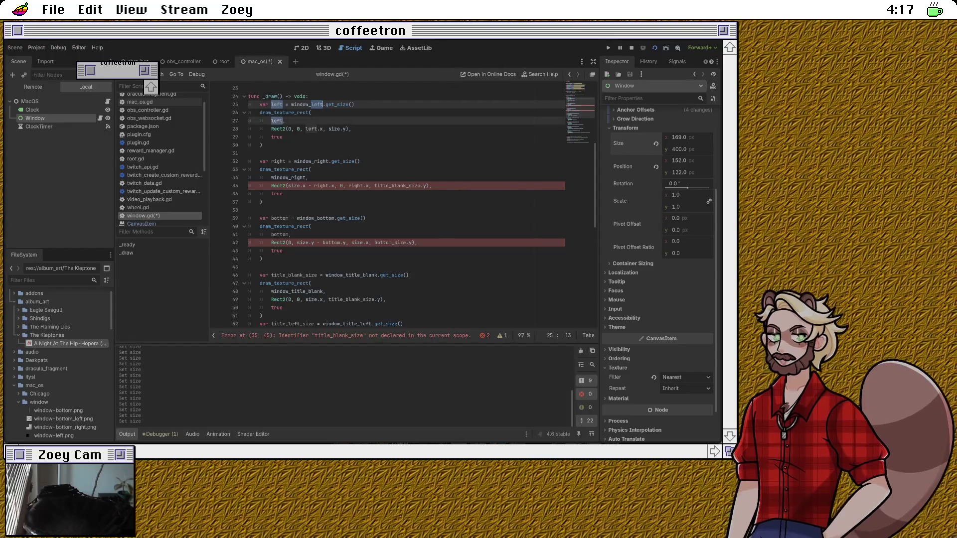
left_click(283, 104)
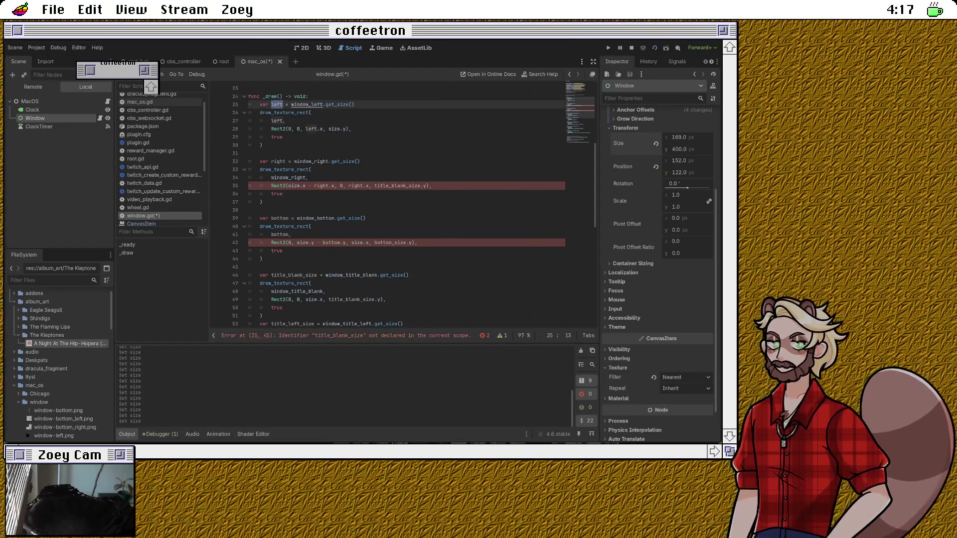
left_click(285, 120)
left_click(283, 105)
type("_size")
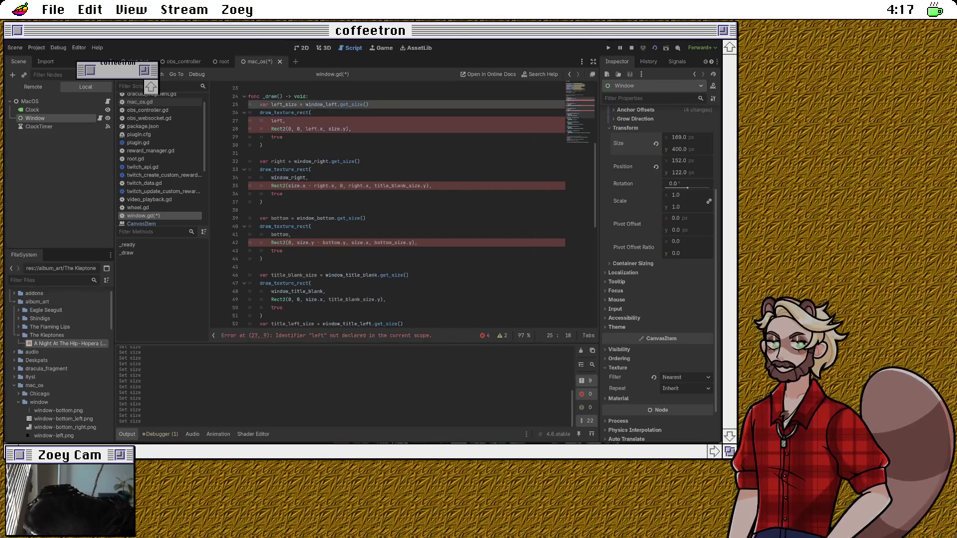
left_click(319, 129)
type("_size")
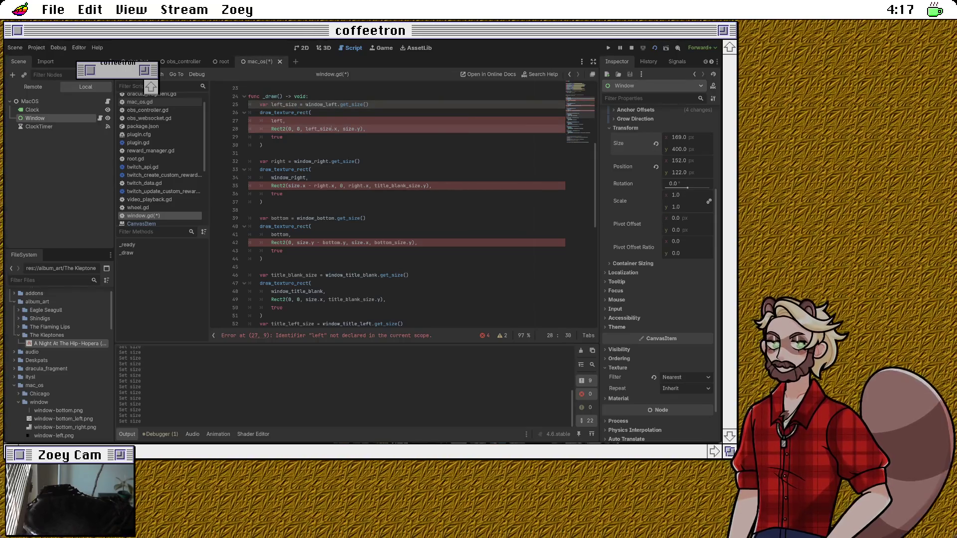
left_click(276, 121)
double_click(275, 120)
type("window_left")
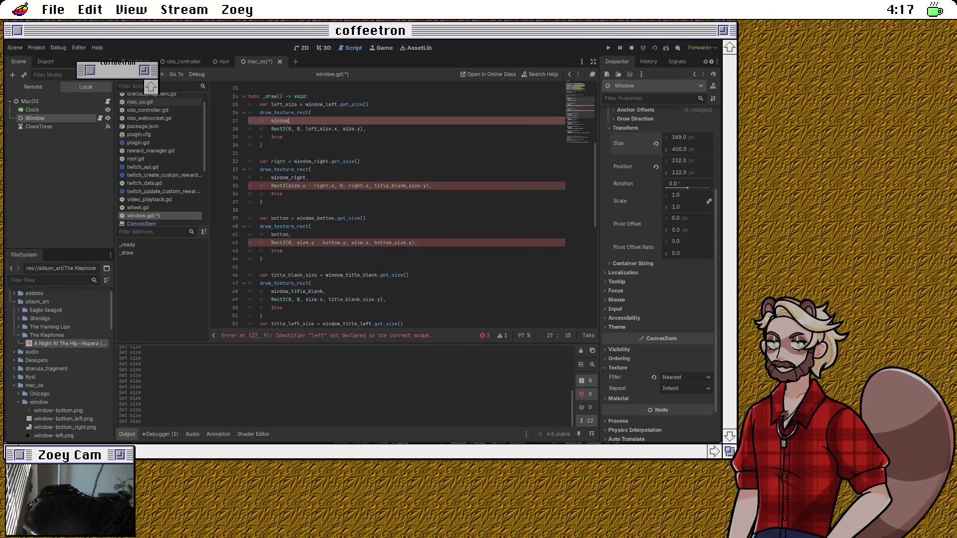
left_click(299, 153)
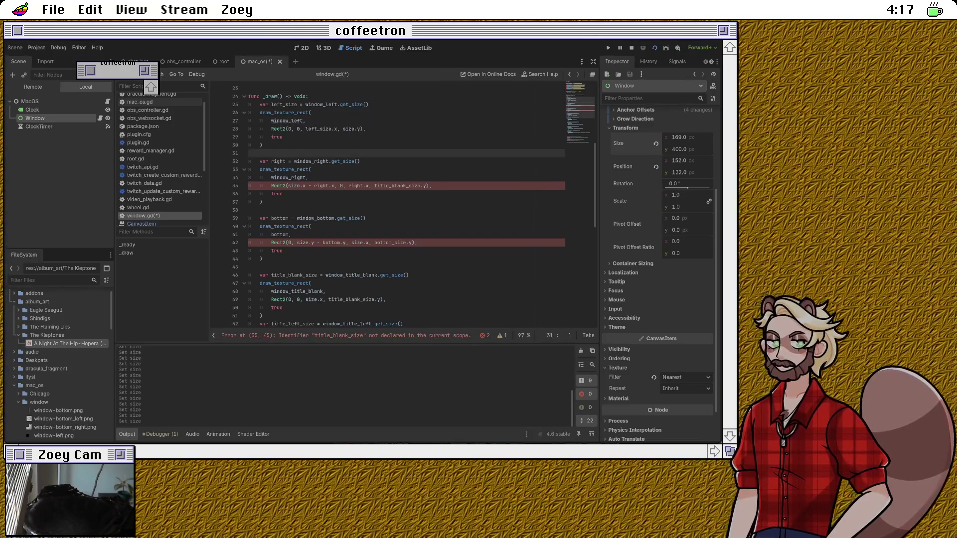
Step: Rename right to right_size and paste right_size into both right references in the right border Rect2
double_click(278, 161)
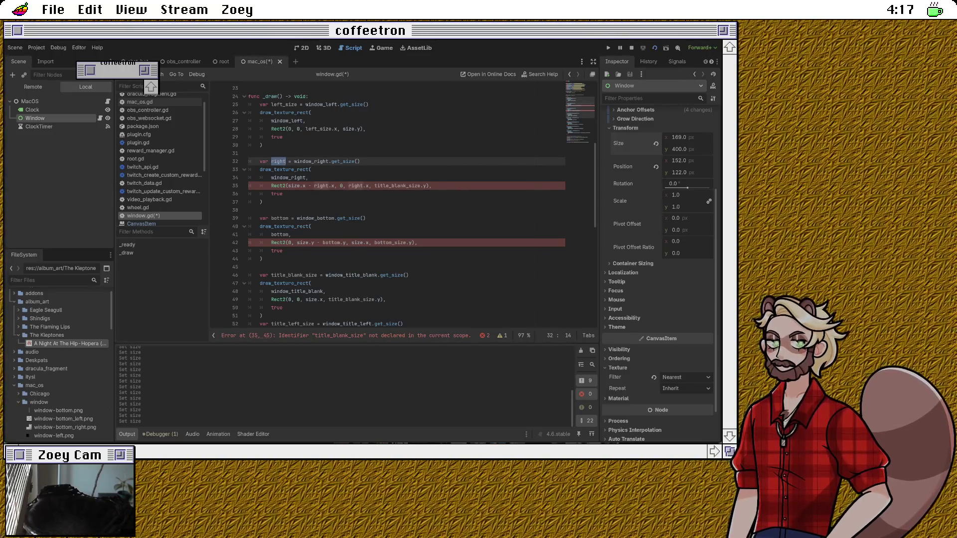
left_click(360, 161)
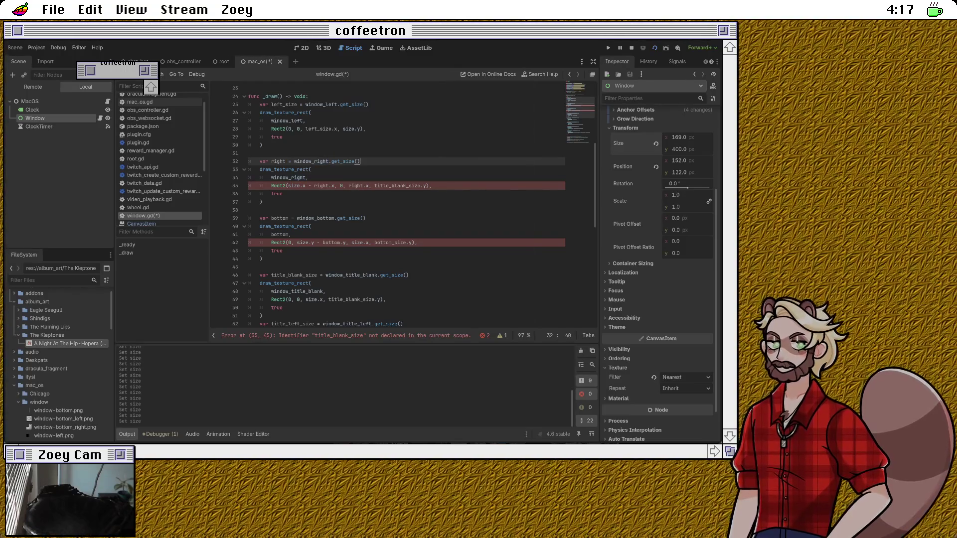
type("_size")
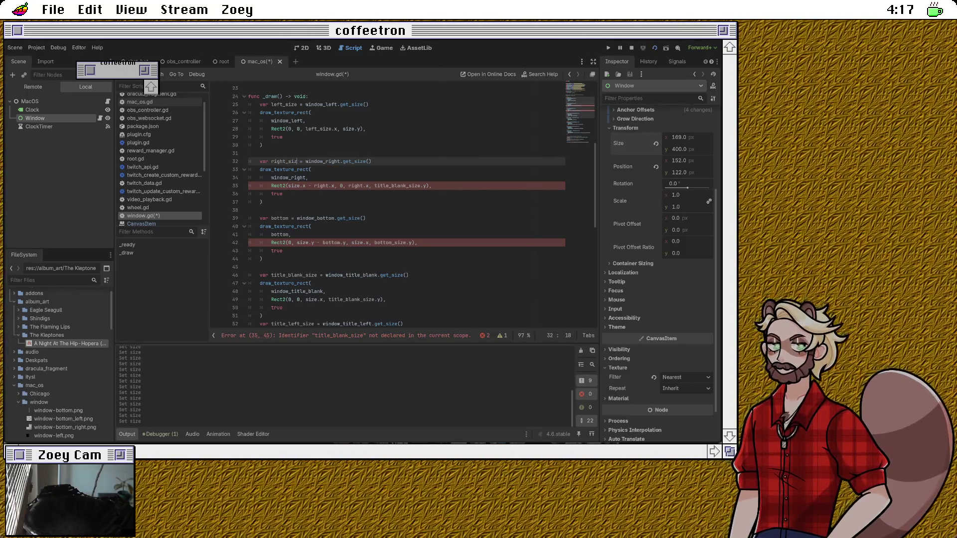
double_click(288, 161)
key("ctrl+c")
double_click(321, 185)
key("ctrl+v")
double_click(369, 185)
key("ctrl+v")
Step: Replace title_blank_size with right_size so the right border height uses right_size.y
left_click(283, 193)
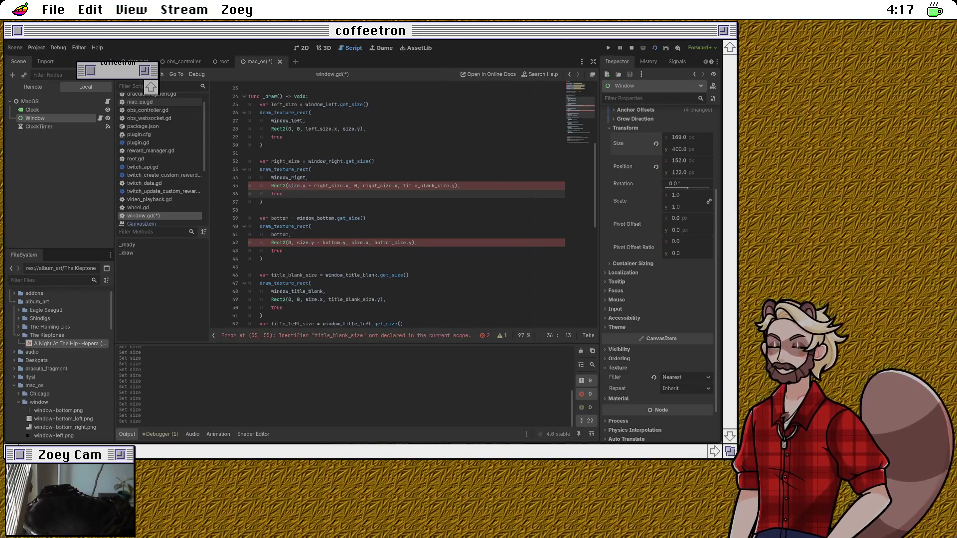
left_click(263, 202)
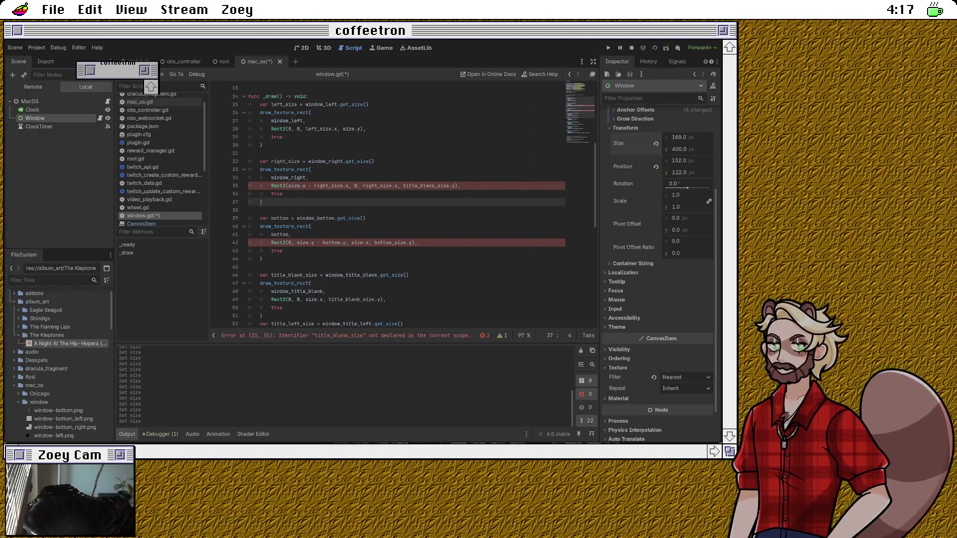
double_click(426, 185)
type("right_size")
key("Down")
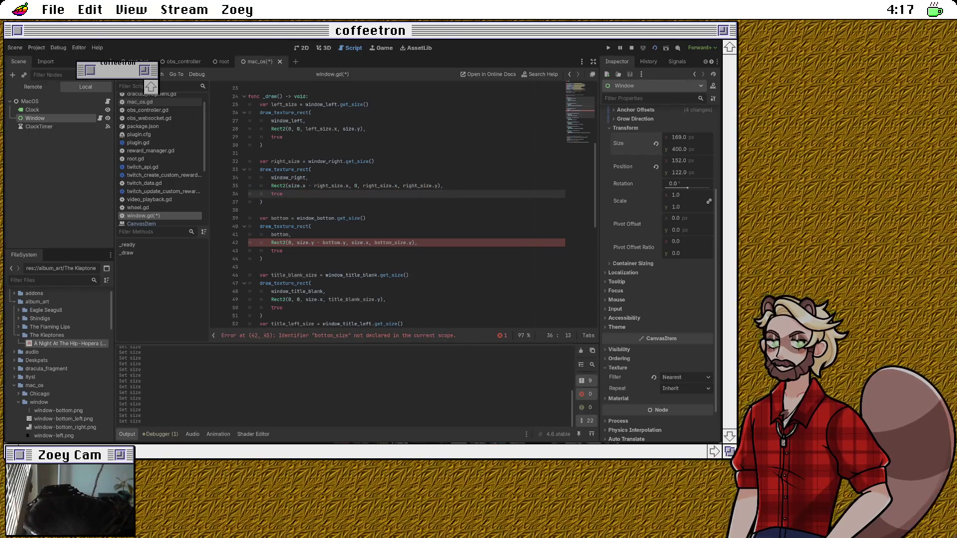
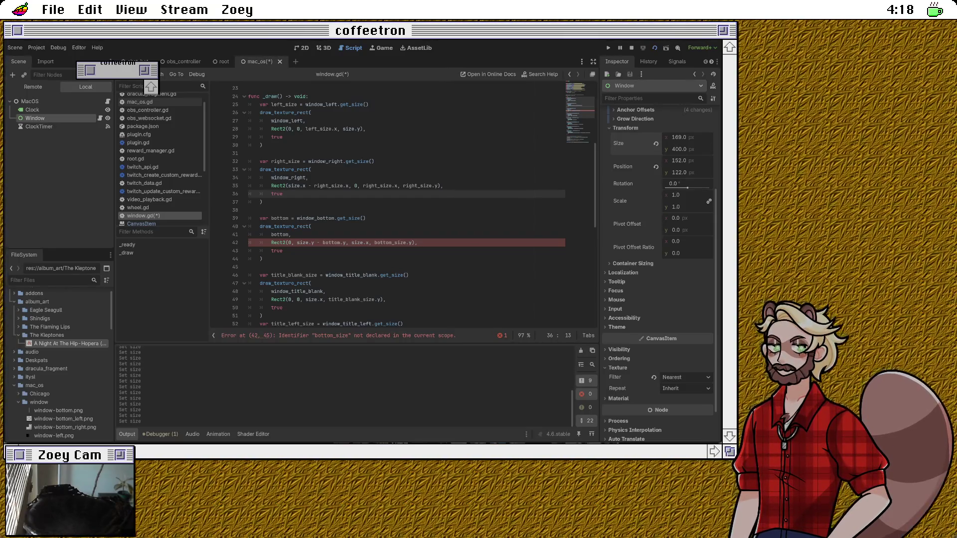
Step: Make the right edge span the full size.y height and rename bottom to bottom_size on line 39
left_click(425, 185)
key("BackSpace")
key("BackSpace")
key("BackSpace")
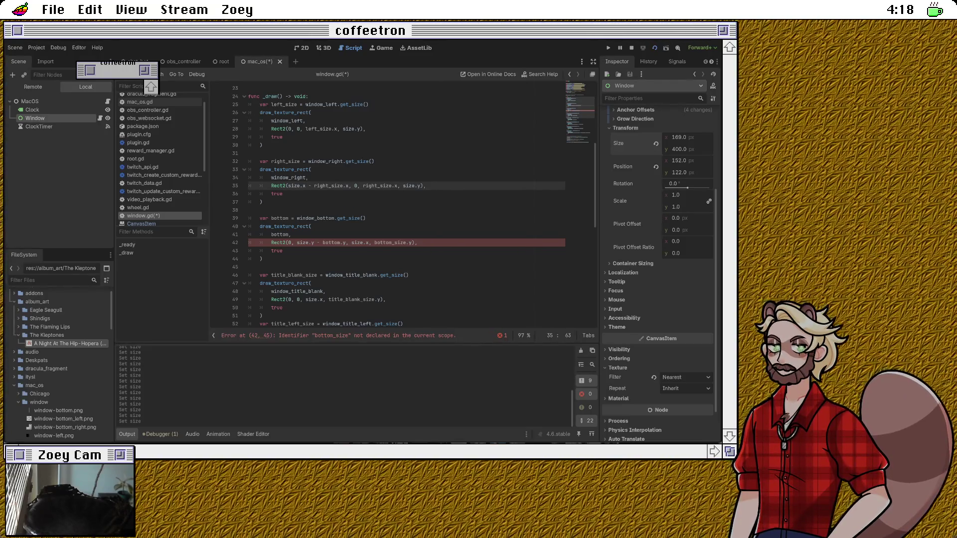
left_click(289, 218)
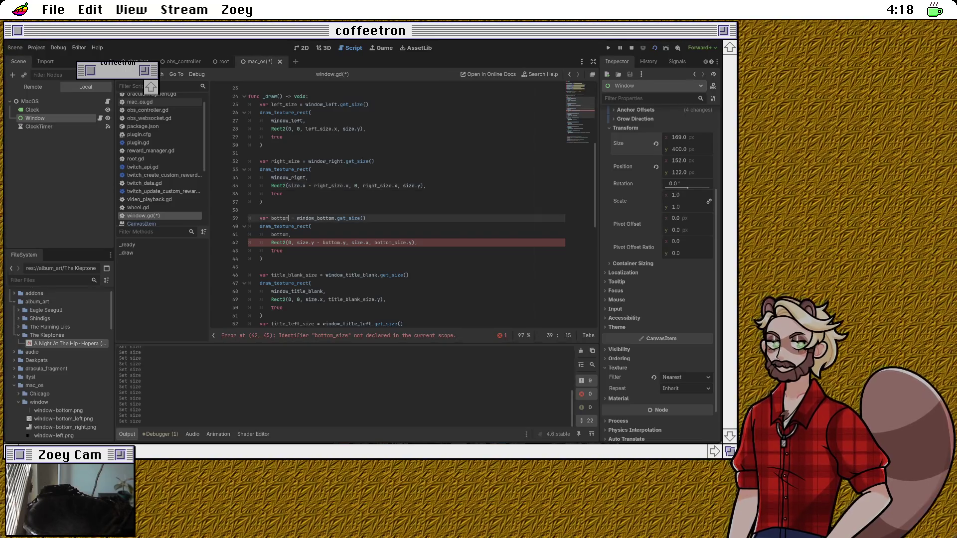
type("_size")
key("Down")
Step: Draw the bottom edge with window_bottom and use bottom_size.y in its rectangle
double_click(279, 234)
type("window_")
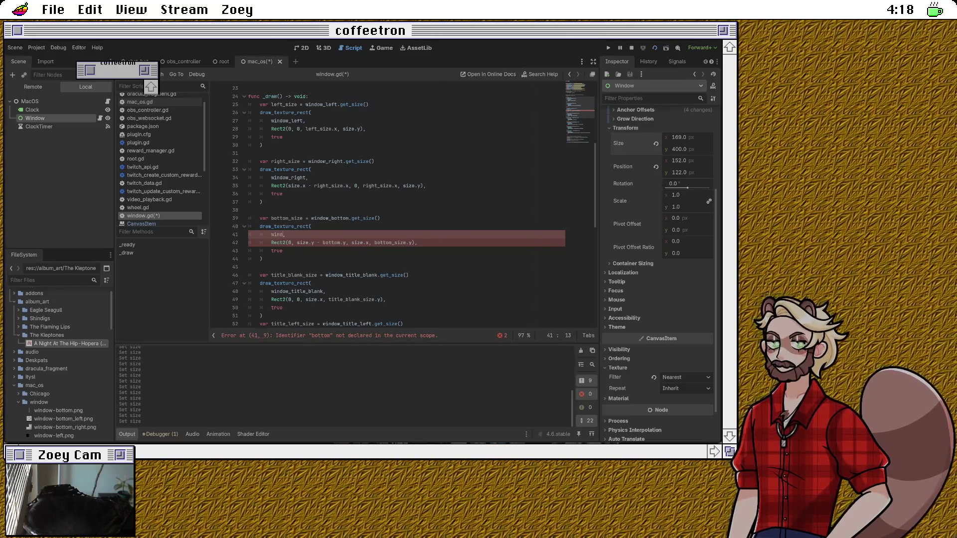
type("b")
key("Return")
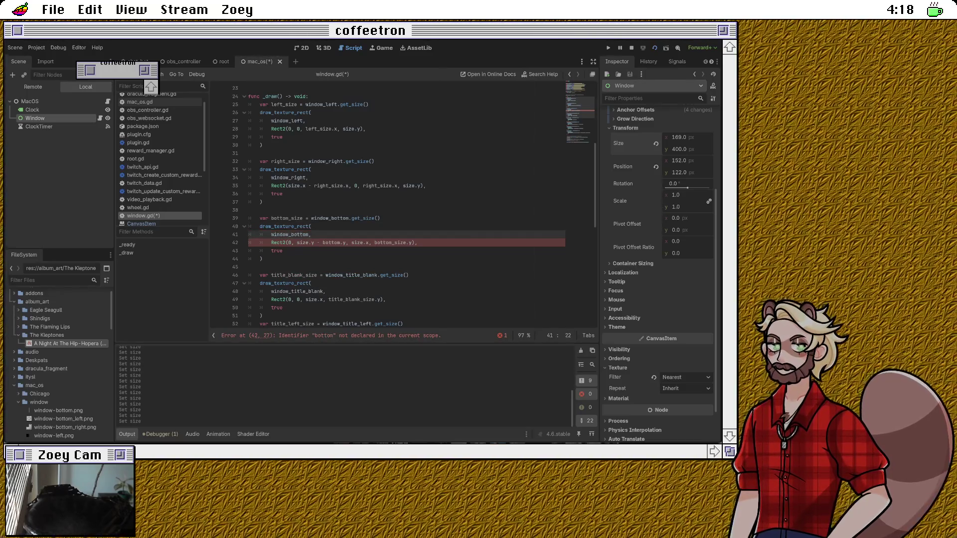
key("End")
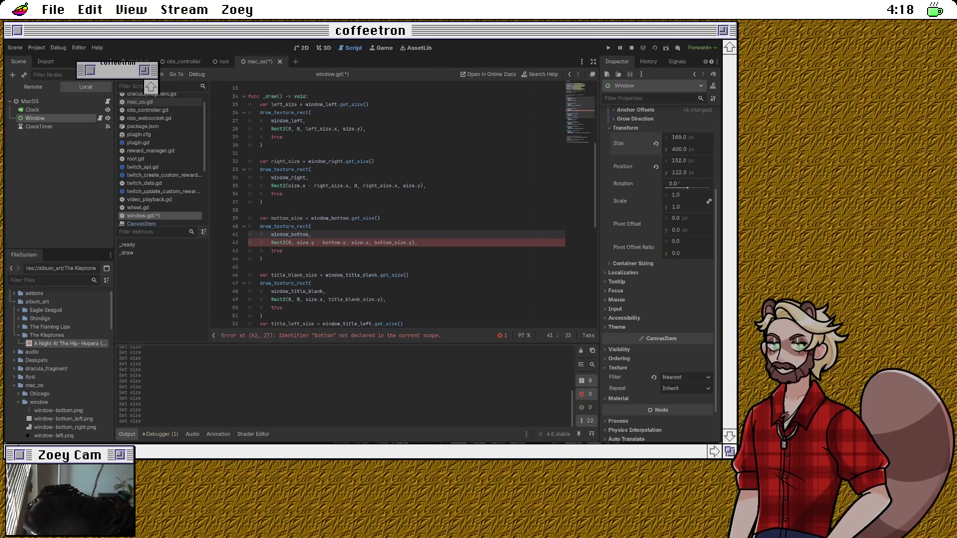
left_click(284, 251)
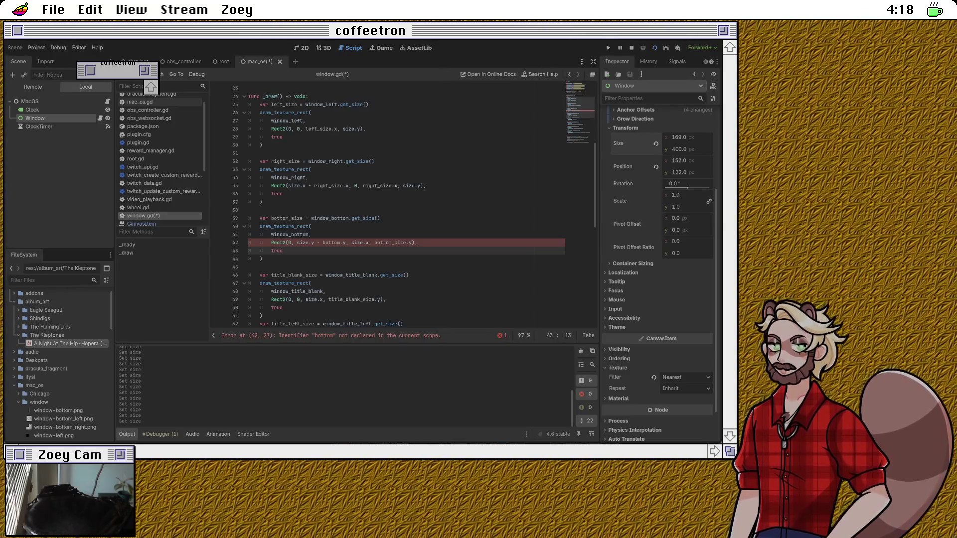
left_click(312, 235)
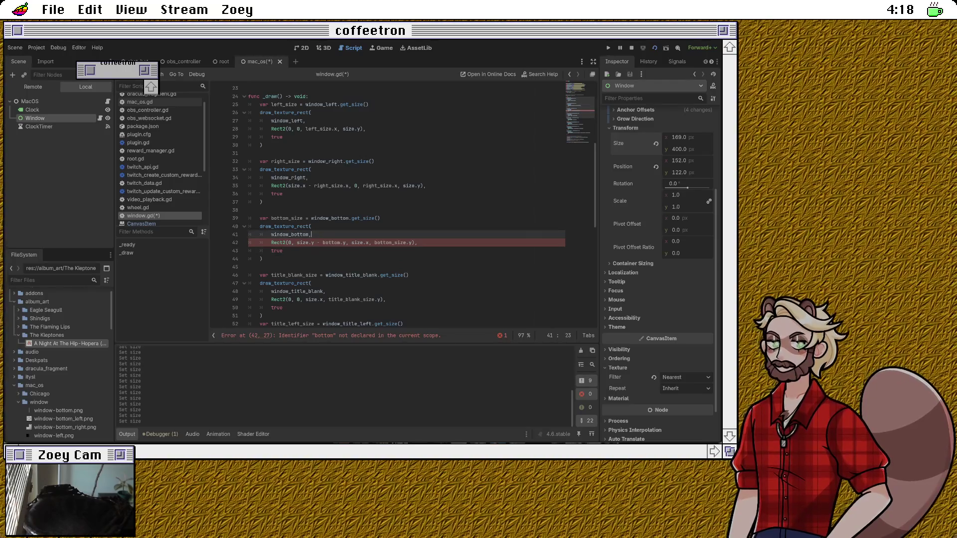
left_click(341, 243)
type("_size")
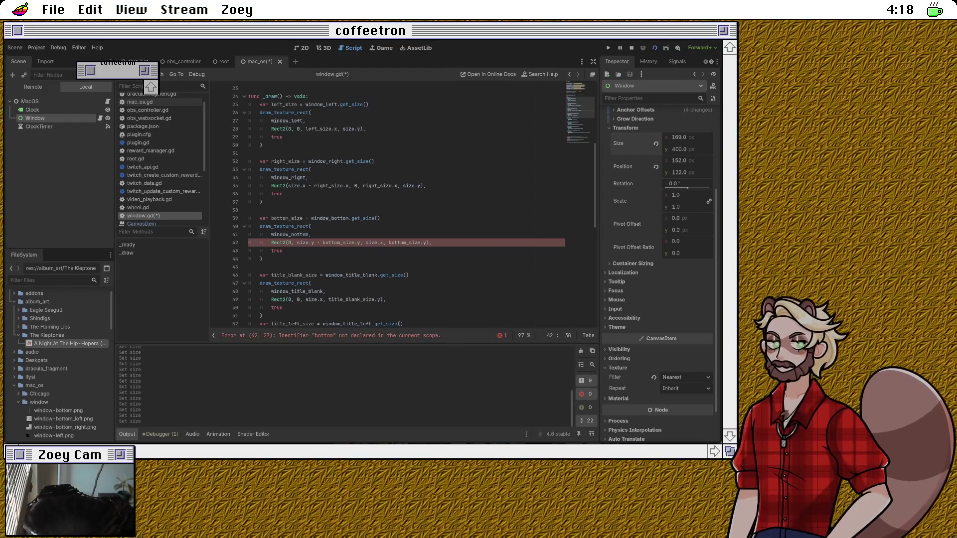
left_click(261, 259)
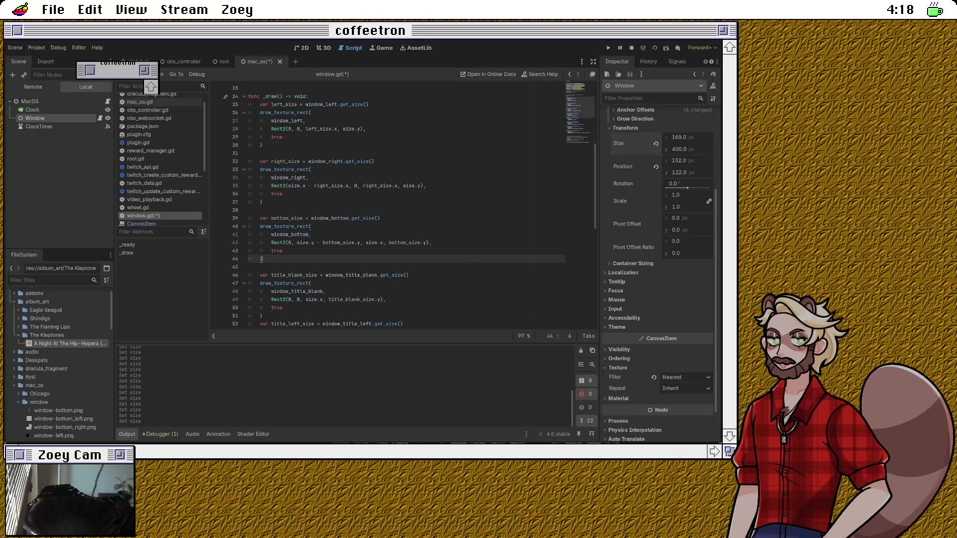
Step: Delete the blank line 76 at the end of _draw and save window.gd
scroll(389, 207, "down", 2)
scroll(389, 206, "down", 1)
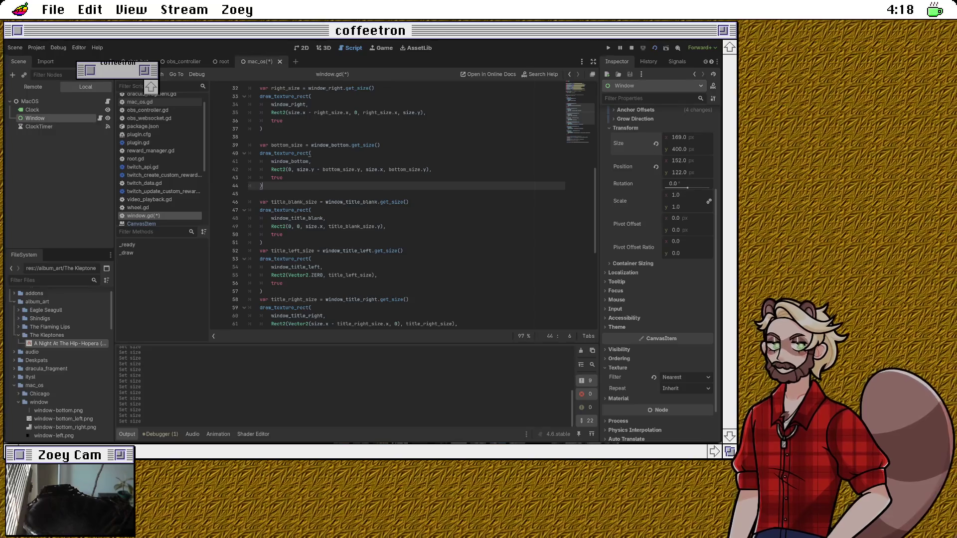
scroll(422, 206, "down", 5)
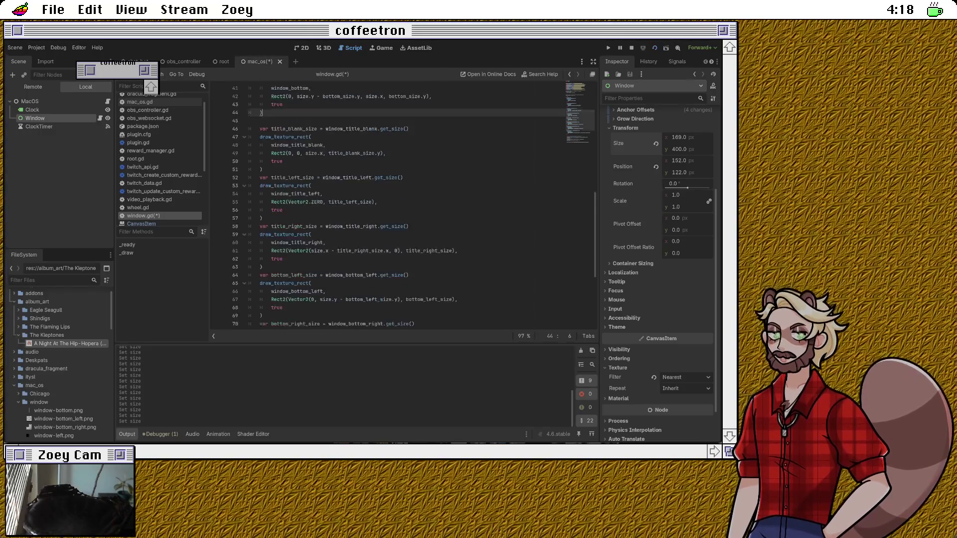
scroll(421, 206, "down", 1)
left_click(260, 300)
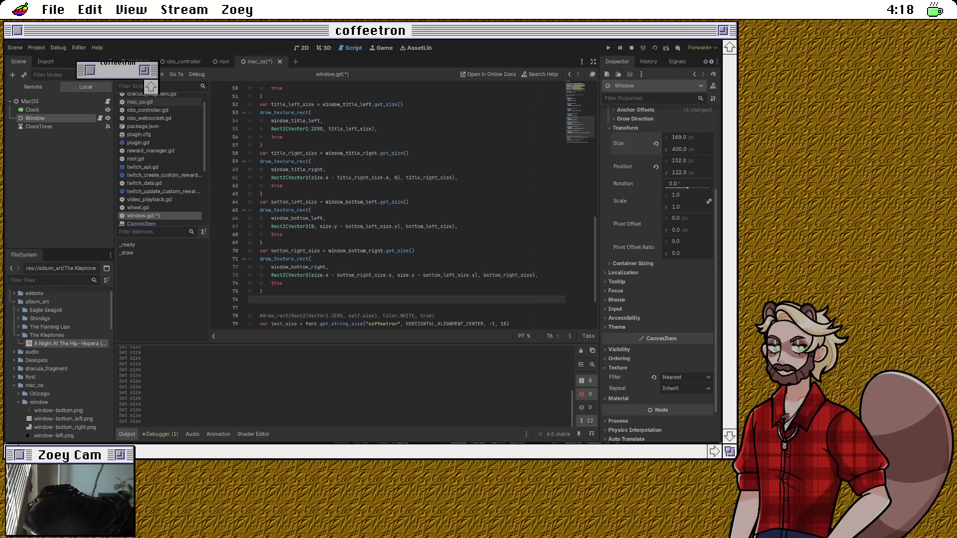
key("BackSpace")
key("ctrl+s")
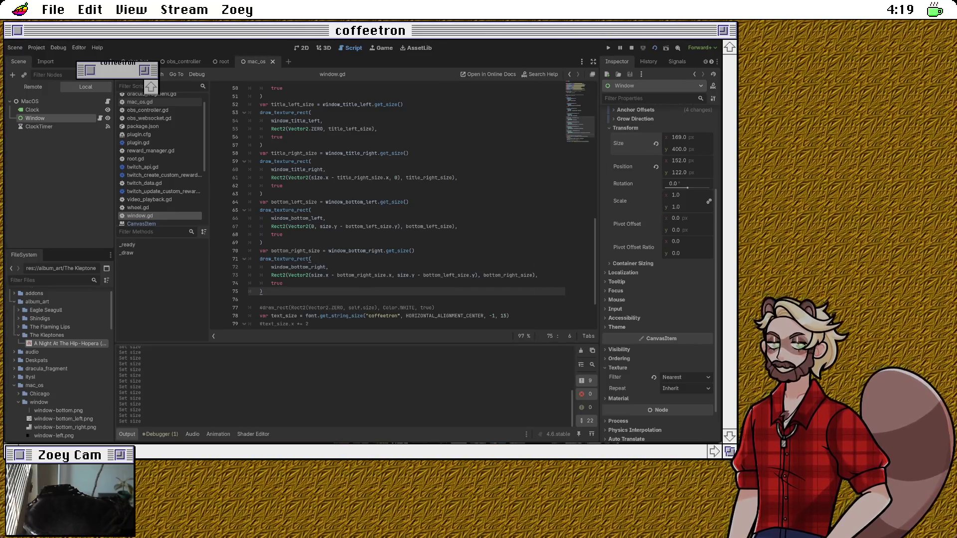
left_click(679, 137)
Step: Set the Window node's Size x to 170, then drag it wider toward 239 px
type("170")
key("Return")
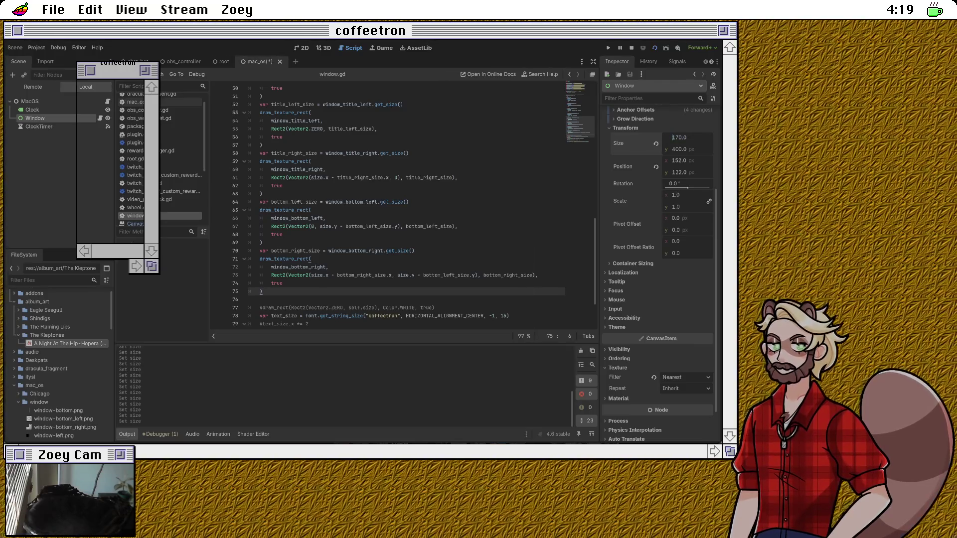
left_click_drag(679, 138, 713, 137)
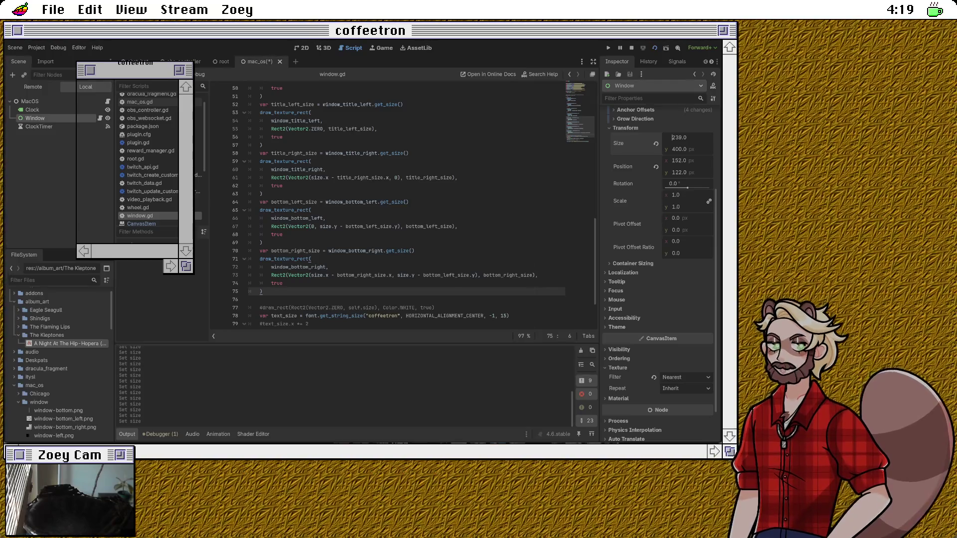
scroll(399, 204, "up", 2)
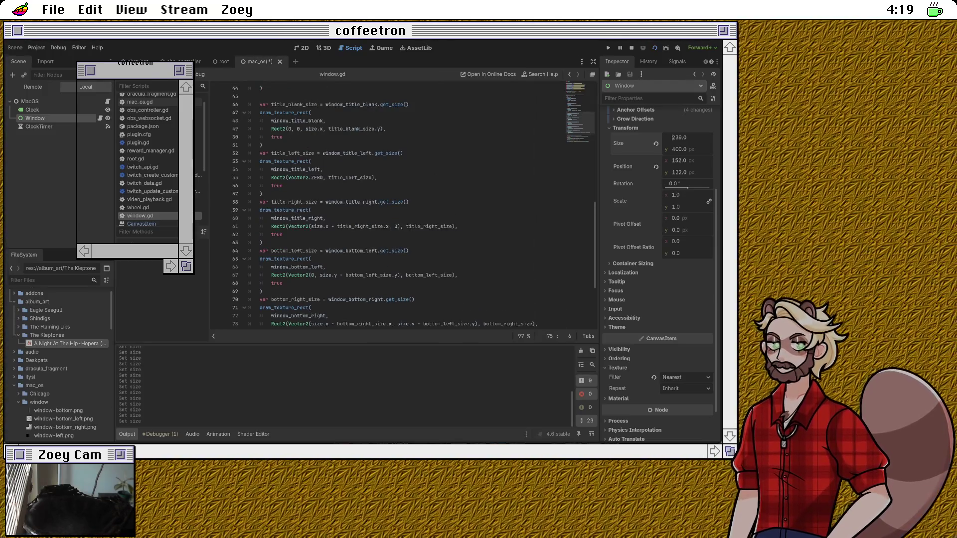
scroll(398, 204, "down", 2)
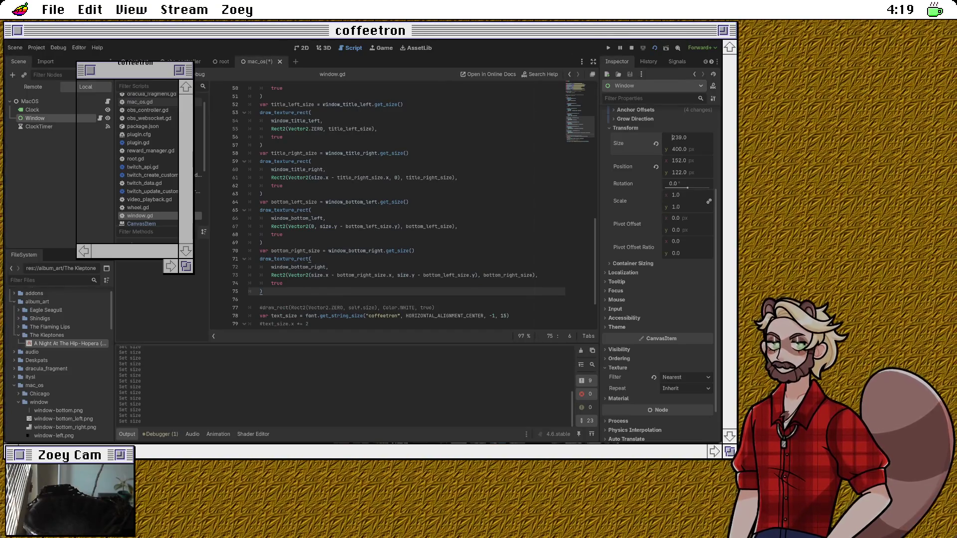
Step: Change bottom_left to bottom_right for the bottom-right corner offset on line 73 and save
left_click(455, 275)
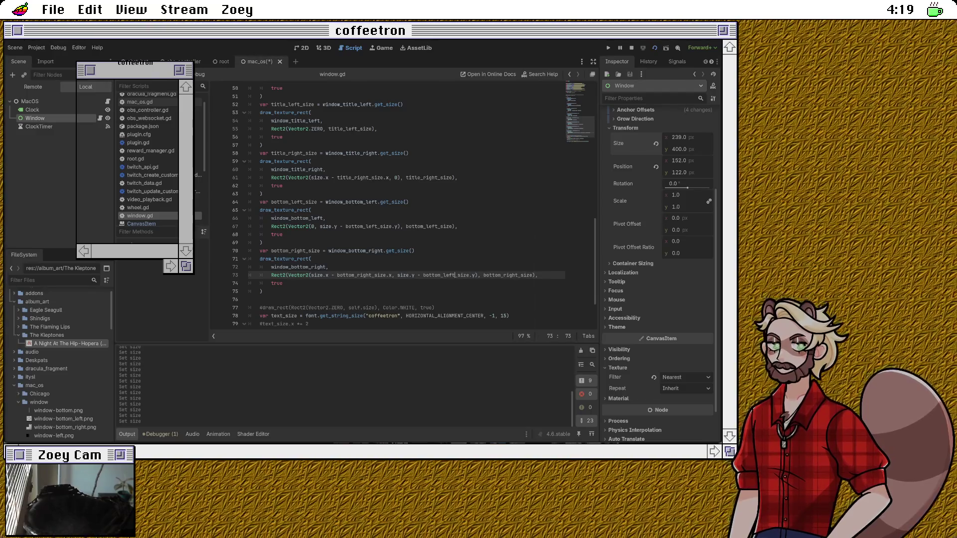
key("BackSpace")
key("BackSpace")
key("BackSpace")
type("right")
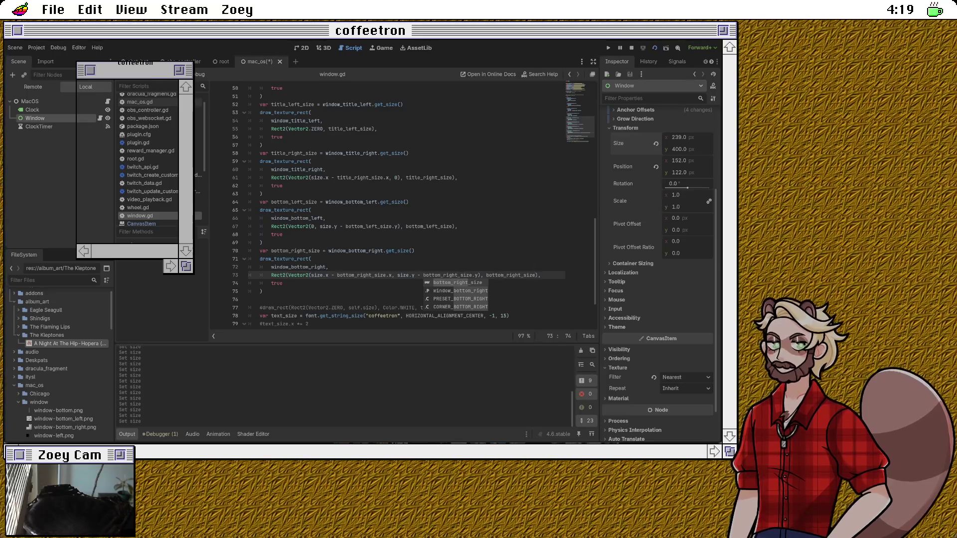
key("ctrl+s")
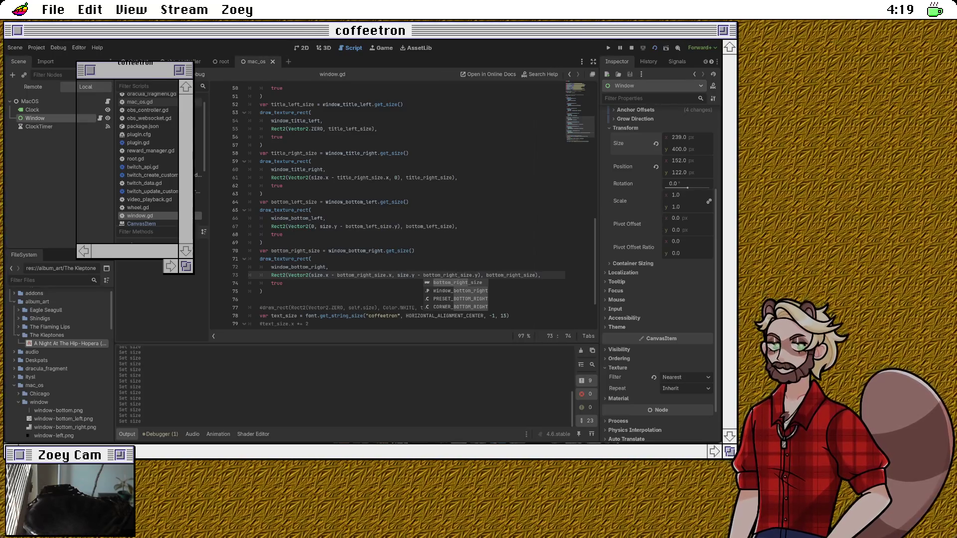
left_click(312, 259)
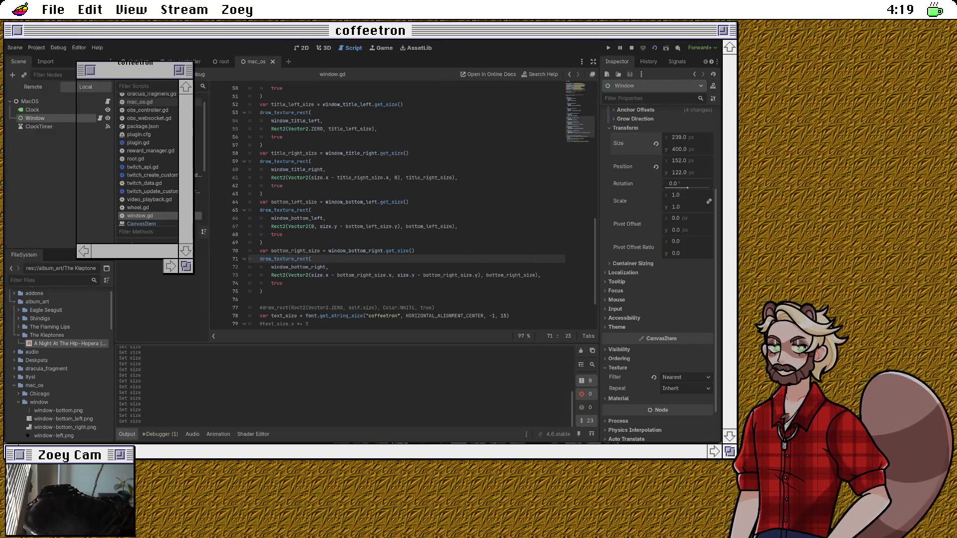
left_click(679, 137)
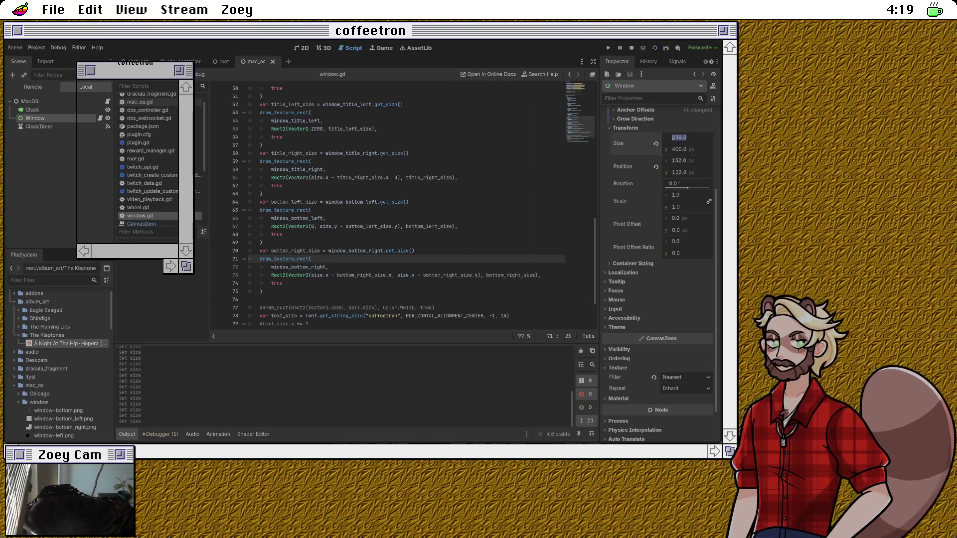
Step: Raise the Window width from 239 to 244 and move to the title text_size code on line 79
key("Up")
key("Up")
key("Up")
key("Up")
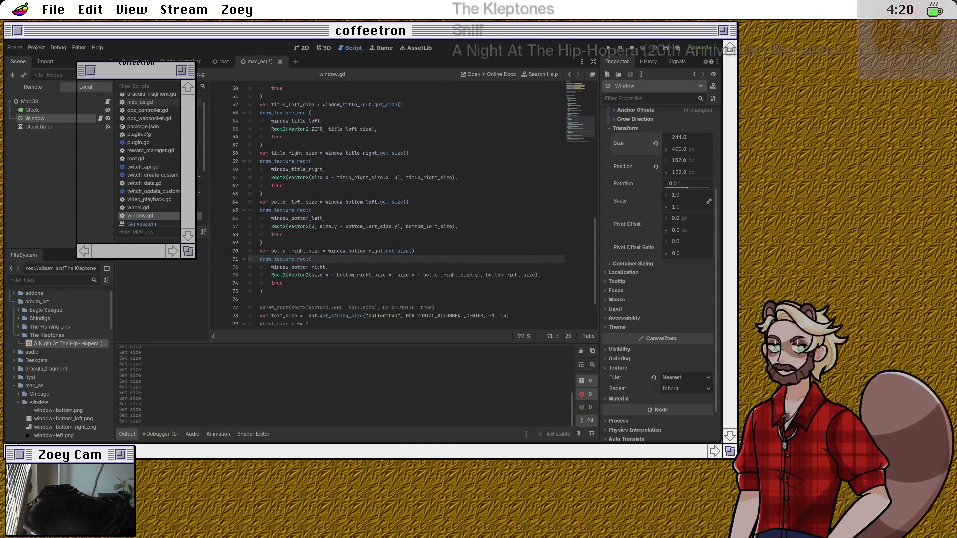
scroll(414, 205, "up", 10)
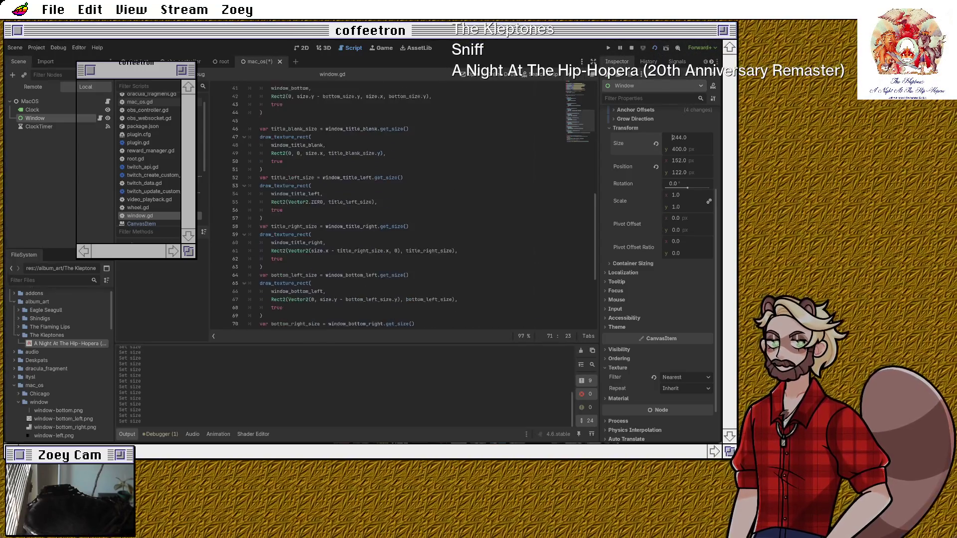
left_click(309, 145)
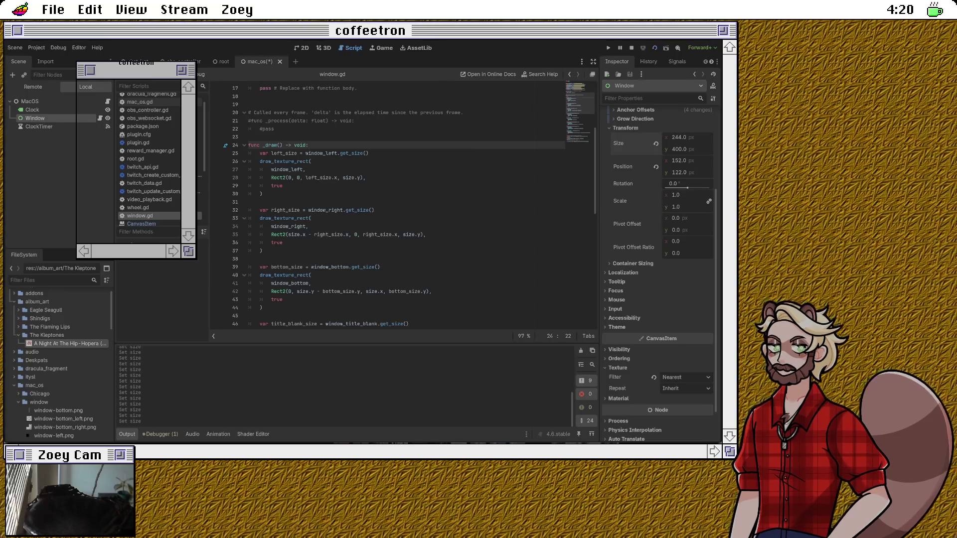
scroll(413, 206, "down", 13)
scroll(398, 207, "down", 1)
left_click(308, 267)
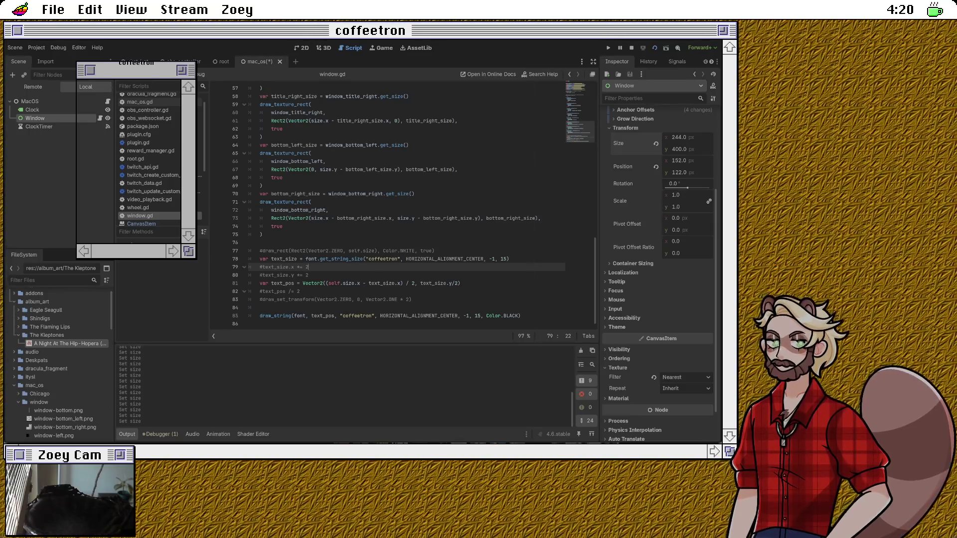
Step: Add 'text_pos.y += 10' below the text_pos line and save window.gd
left_click(461, 284)
key("Return")
type("text_pos.y ")
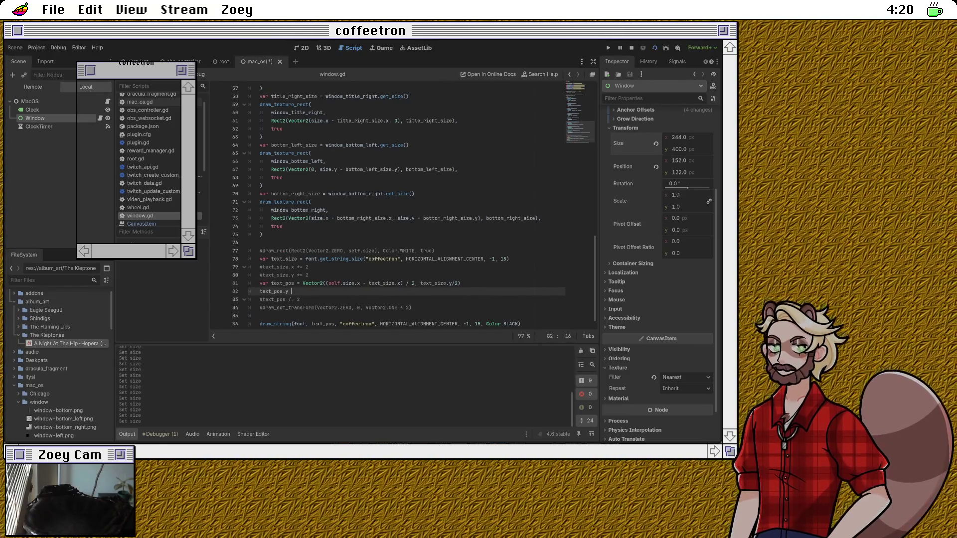
type("+= 10")
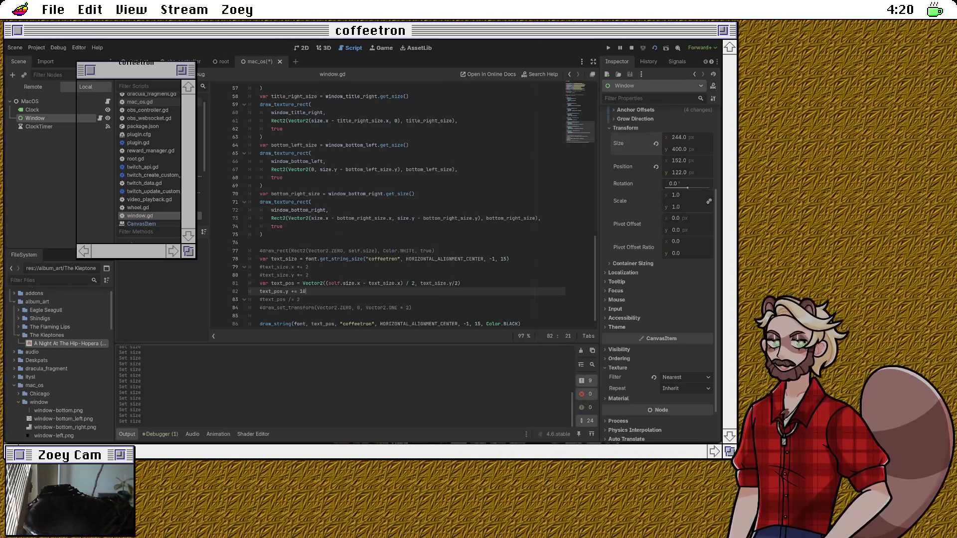
key("ctrl+s")
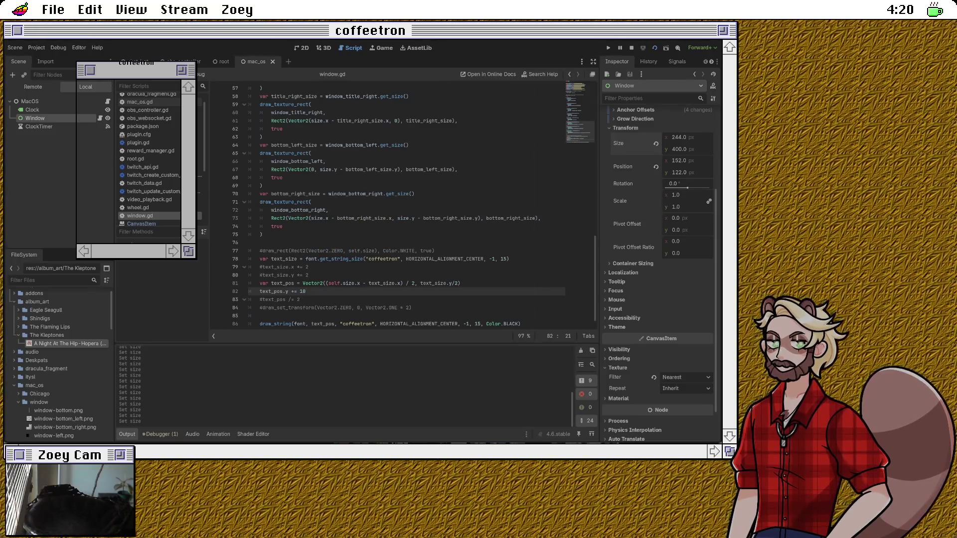
Step: Bump the Window width from 244 to 245 so the title preview redraws
left_click(679, 137)
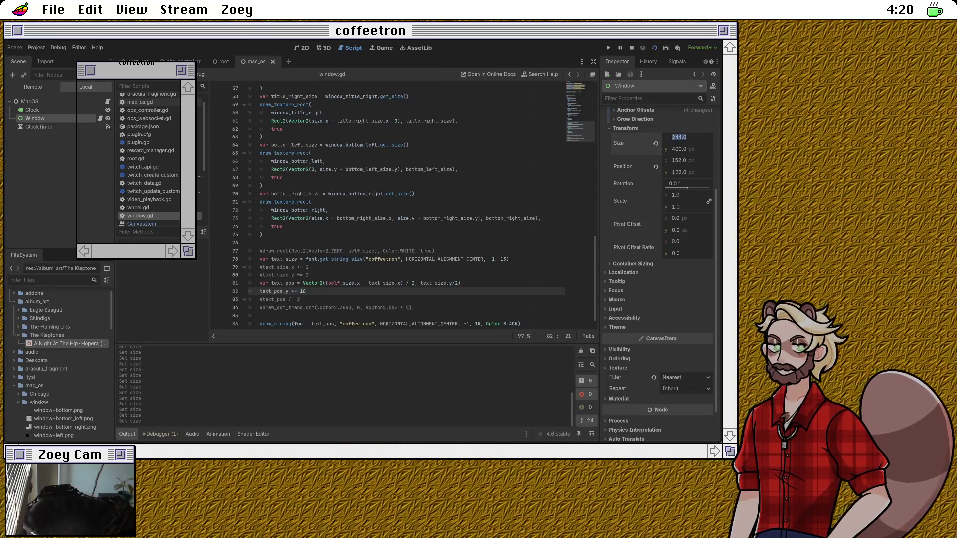
key("Up")
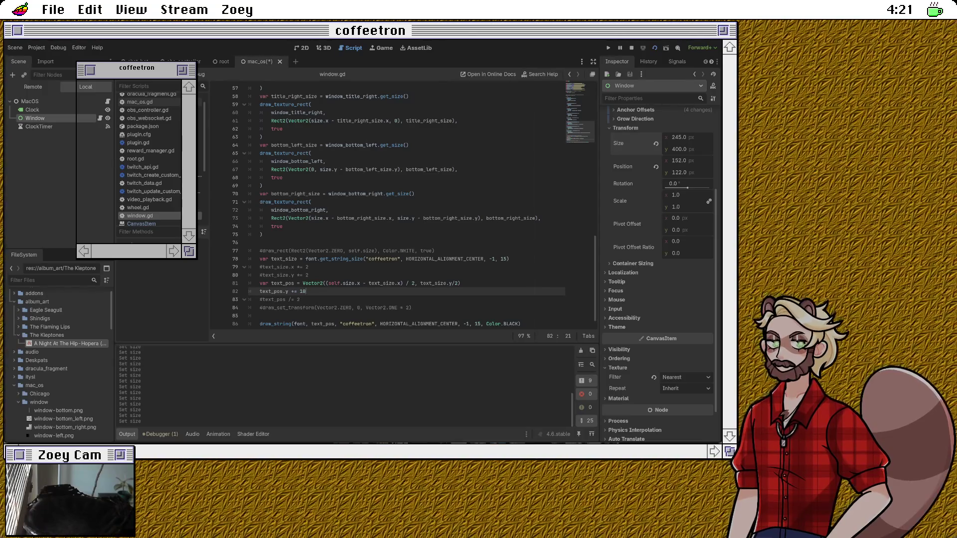
left_click(460, 283)
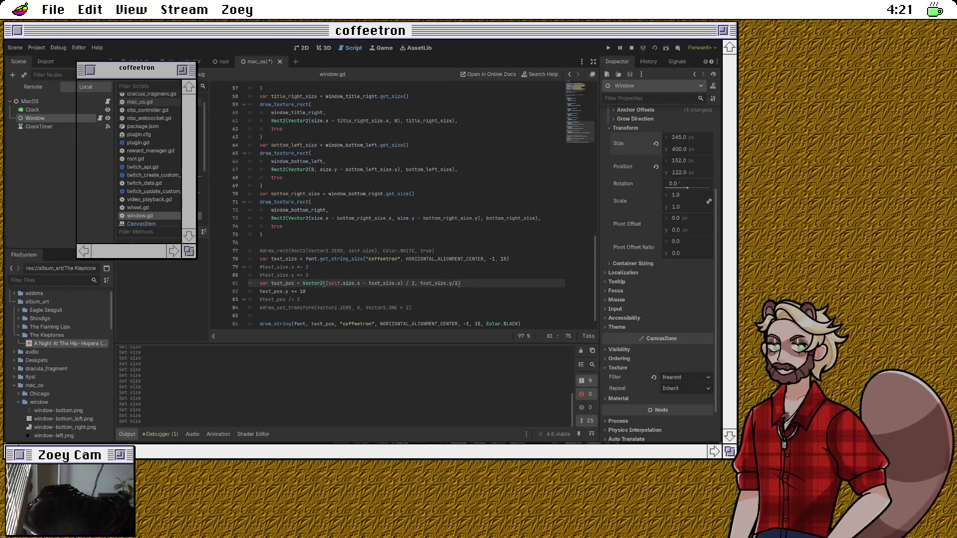
key("Down")
scroll(389, 209, "down", 1)
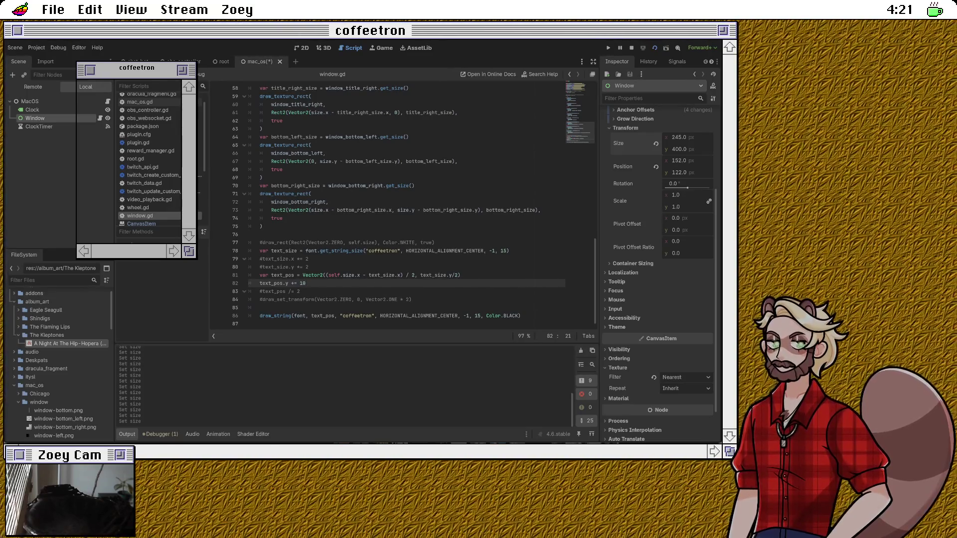
Step: Uncomment draw_set_transform on line 84 and set its scale to Vector2(2, 2)
double_click(322, 316)
left_click(349, 299)
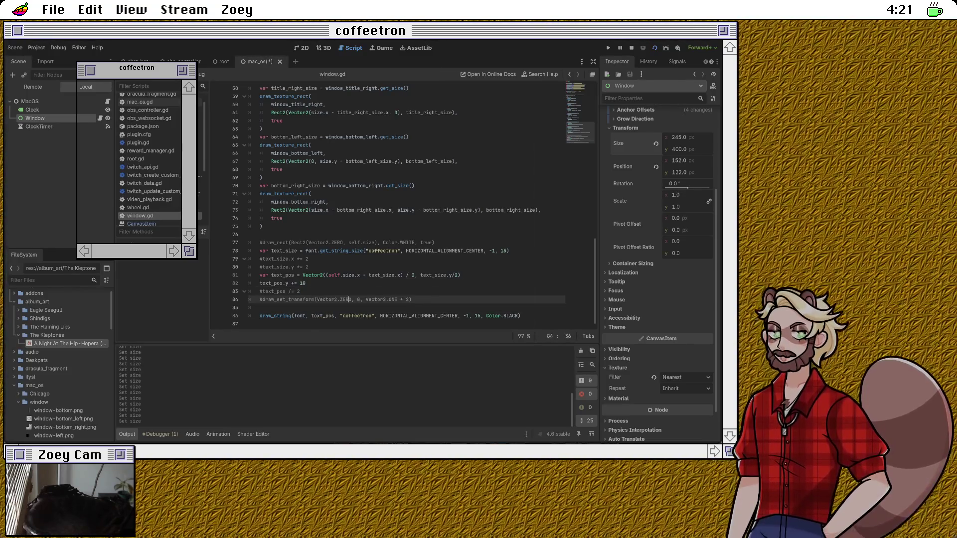
key("ctrl+k")
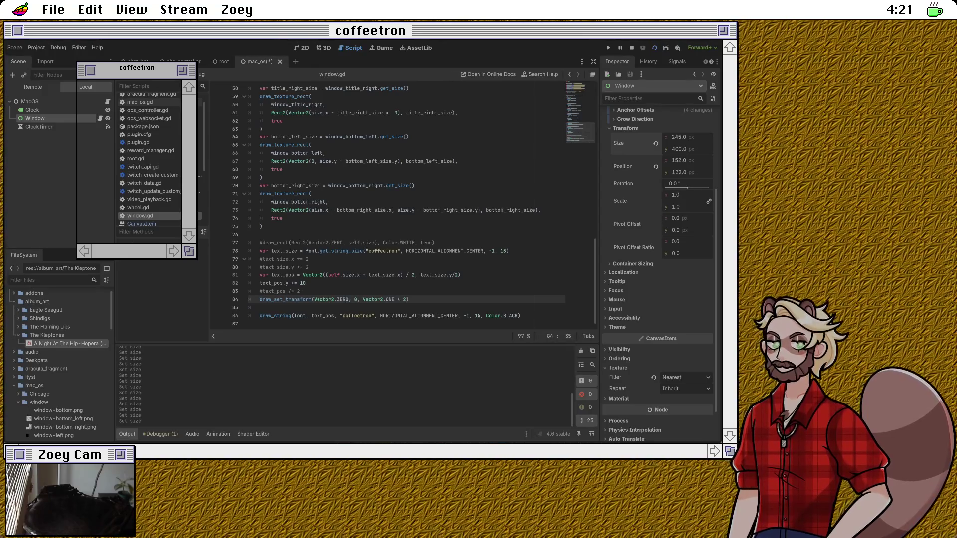
left_click_drag(362, 300, 407, 300)
type("Vect")
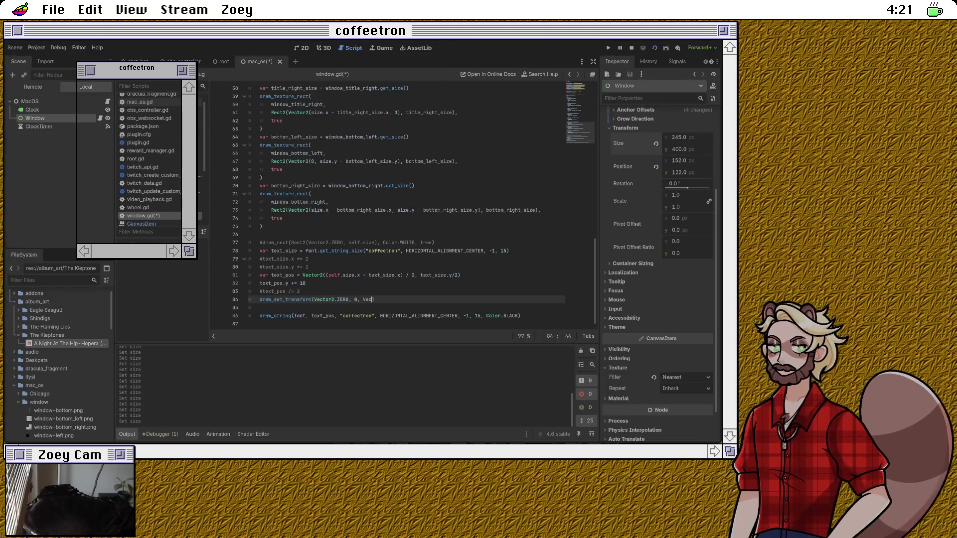
key("Return")
type("(")
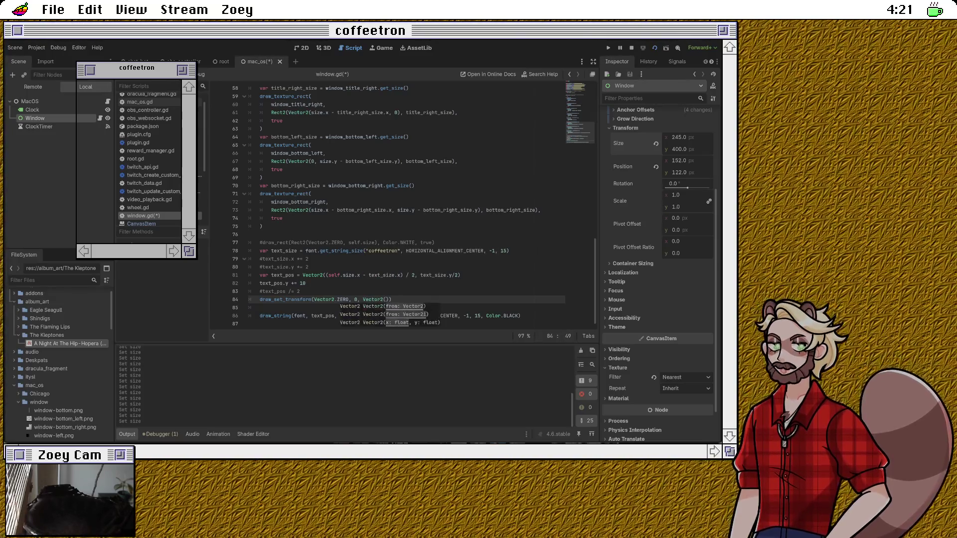
type("2, 2)")
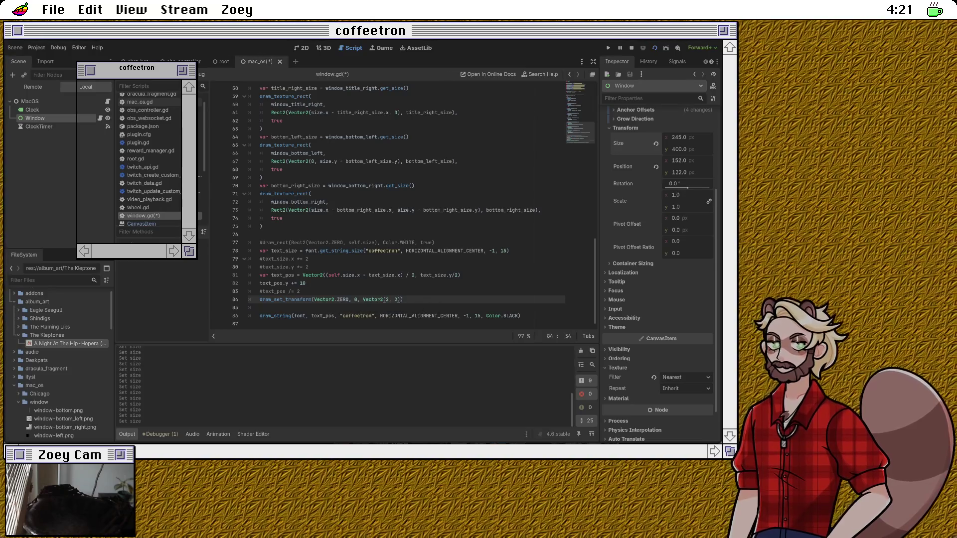
Step: Set draw_string's position to Vector2.ZERO, save, and nudge the Window width to 246
left_click(306, 283)
double_click(322, 316)
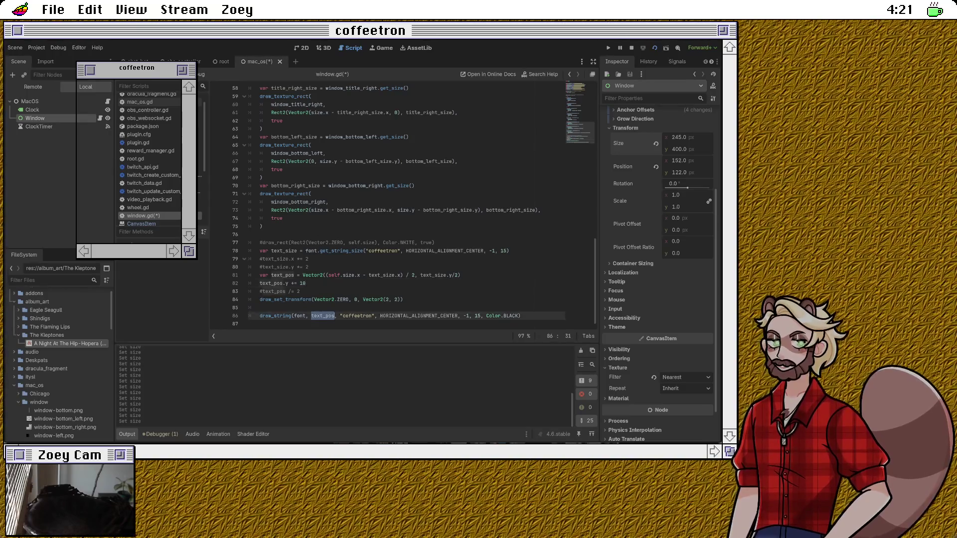
type("Vec")
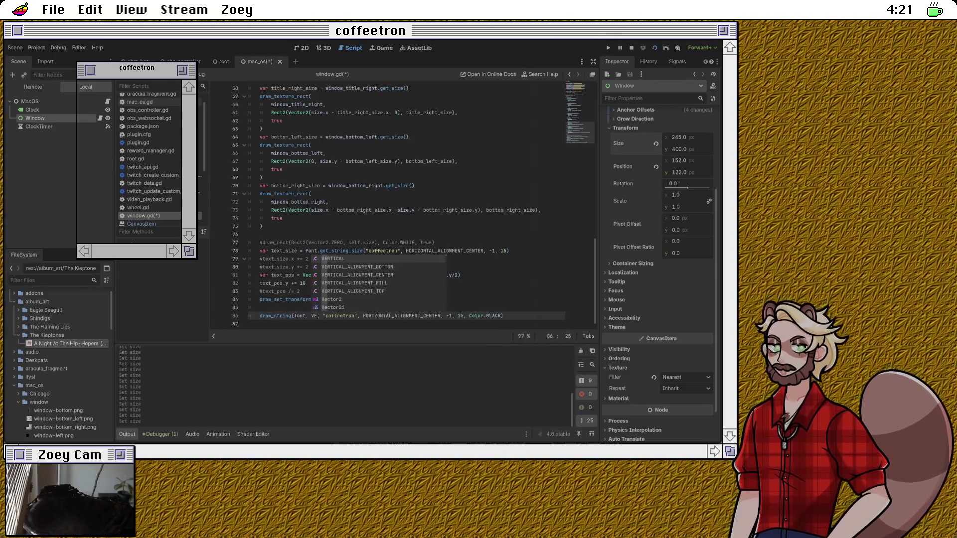
key("Return")
type(".ZE")
key("Return")
key("ctrl+s")
left_click(679, 137)
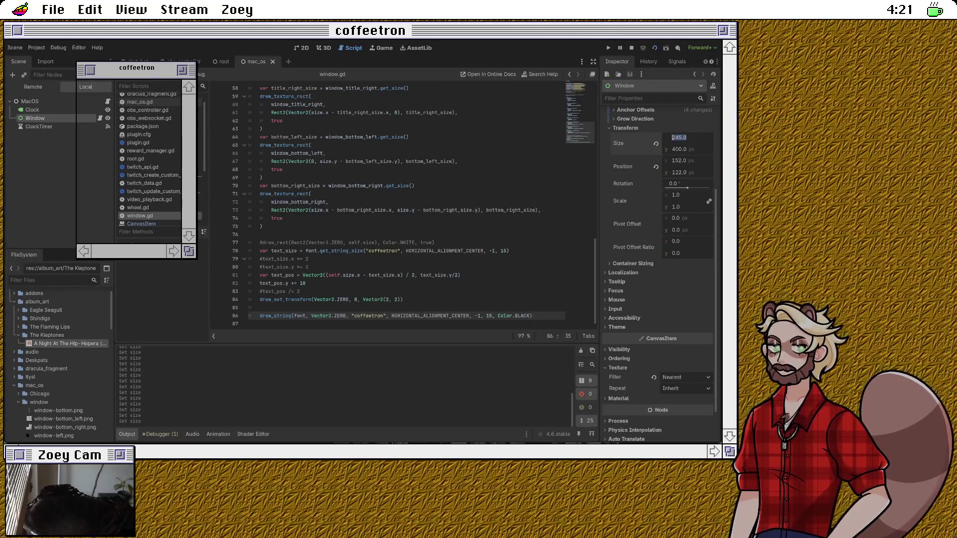
key("Up")
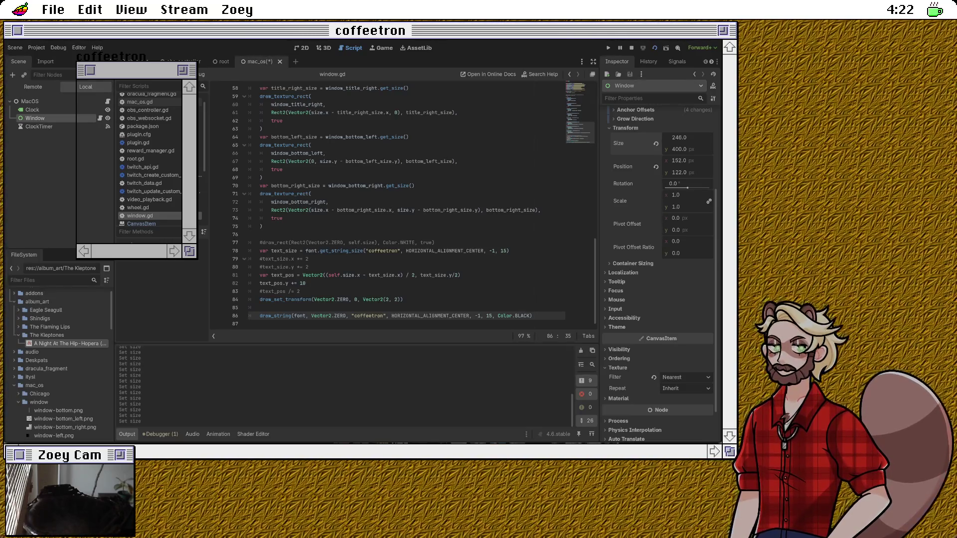
Step: Change draw_string's position to Vector2(10, 0), save, and nudge the Window width to 247
left_click(403, 299)
left_click(260, 308)
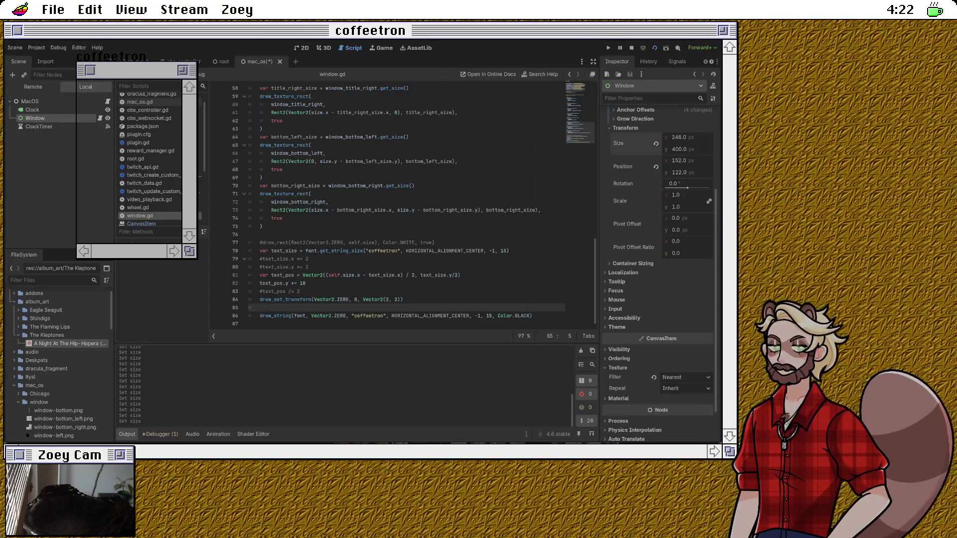
left_click_drag(346, 316, 311, 316)
type("Vect")
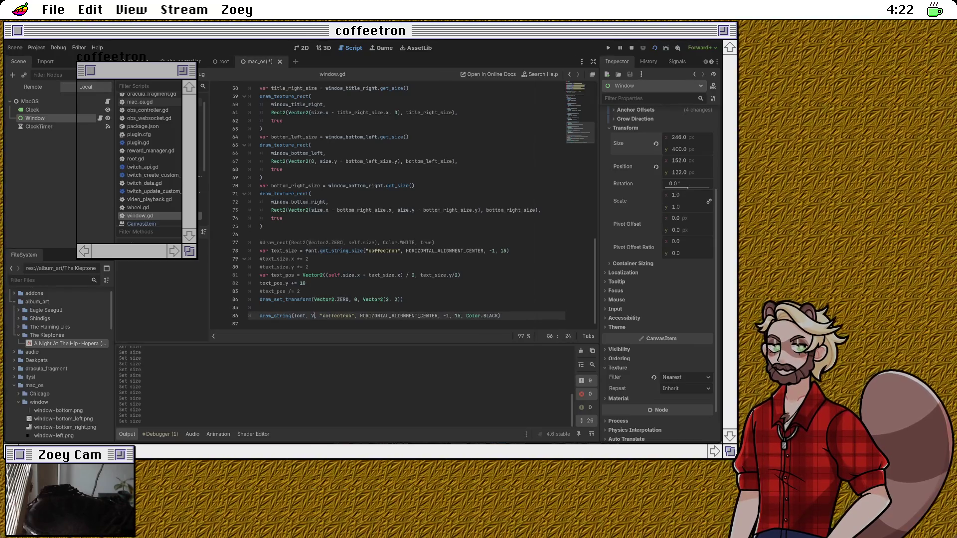
key("Return")
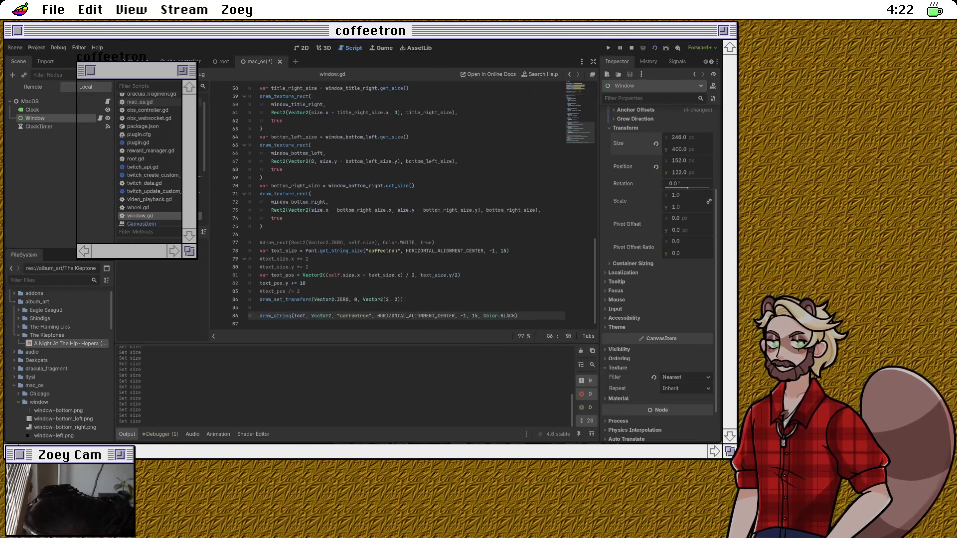
type("(")
key("Escape")
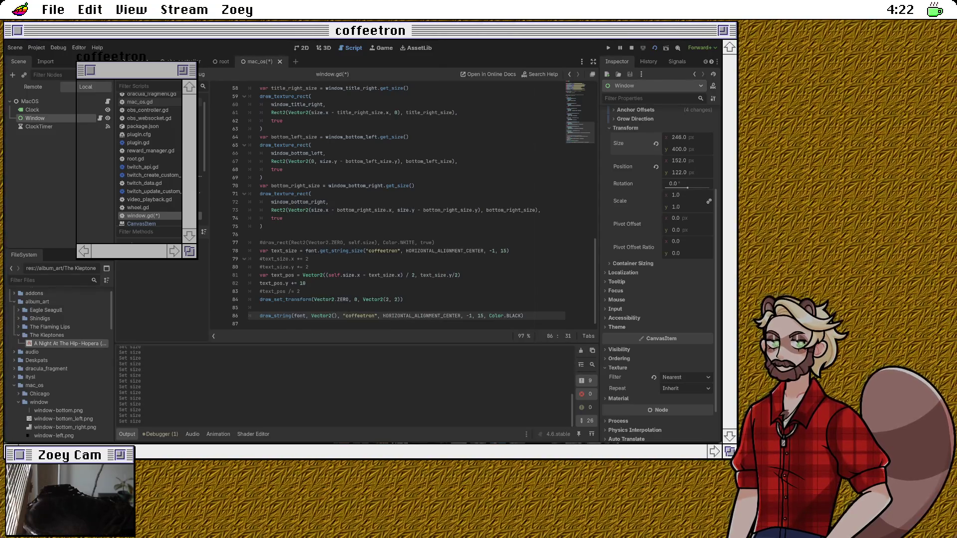
type("10, 0)")
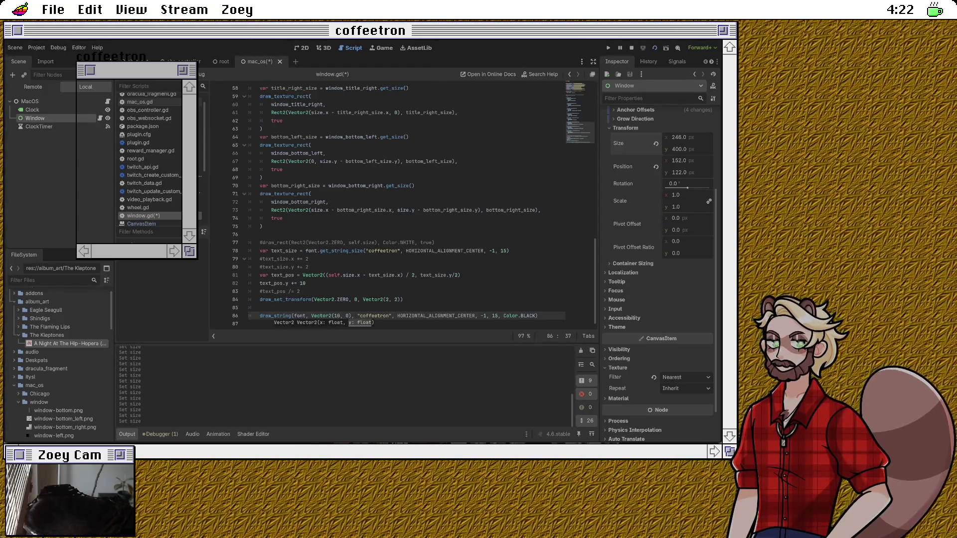
key("ctrl+s")
left_click(679, 137)
key("Up")
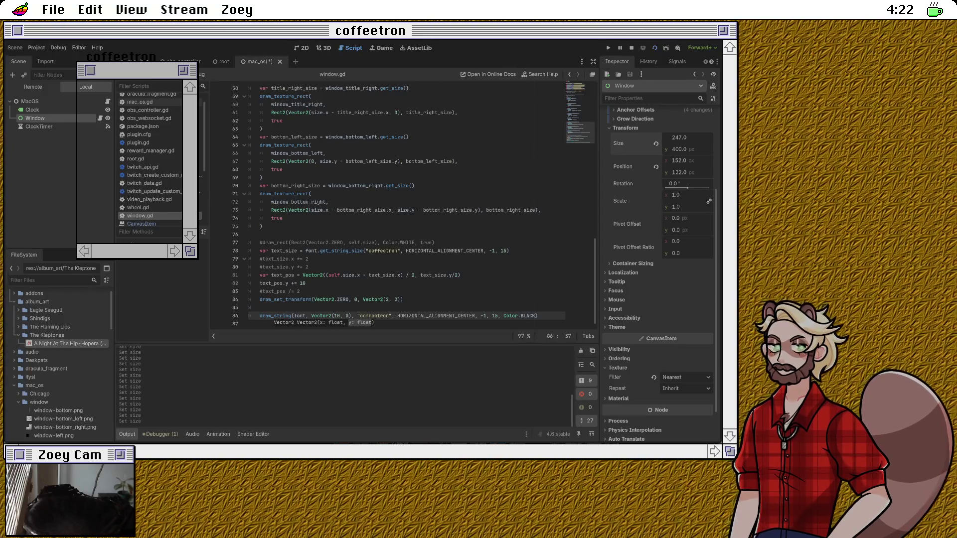
left_click(403, 300)
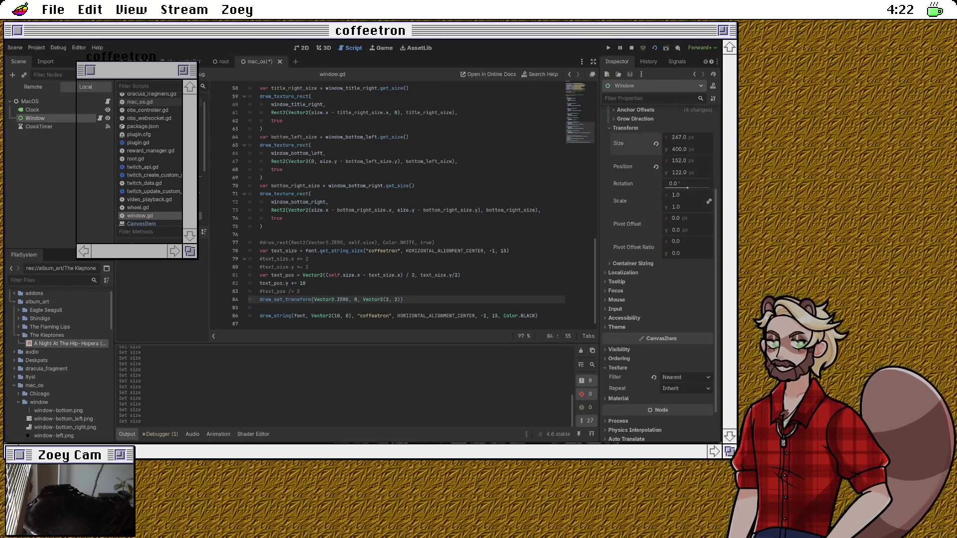
left_click(260, 308)
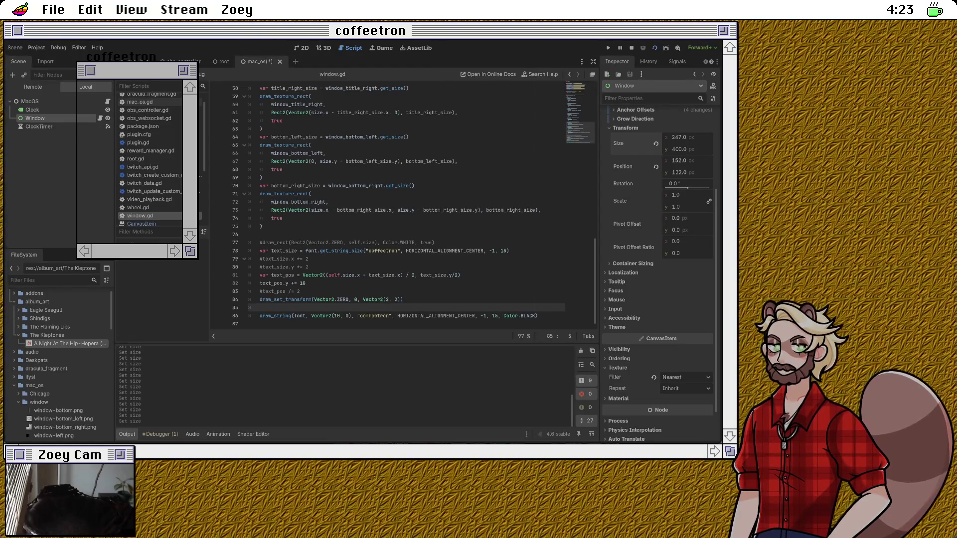
Step: Replace the title's 10 x offset with size.x, save, and lower the Window width to 246
left_click(341, 315)
key("BackSpace")
key("BackSpace")
type("size.x")
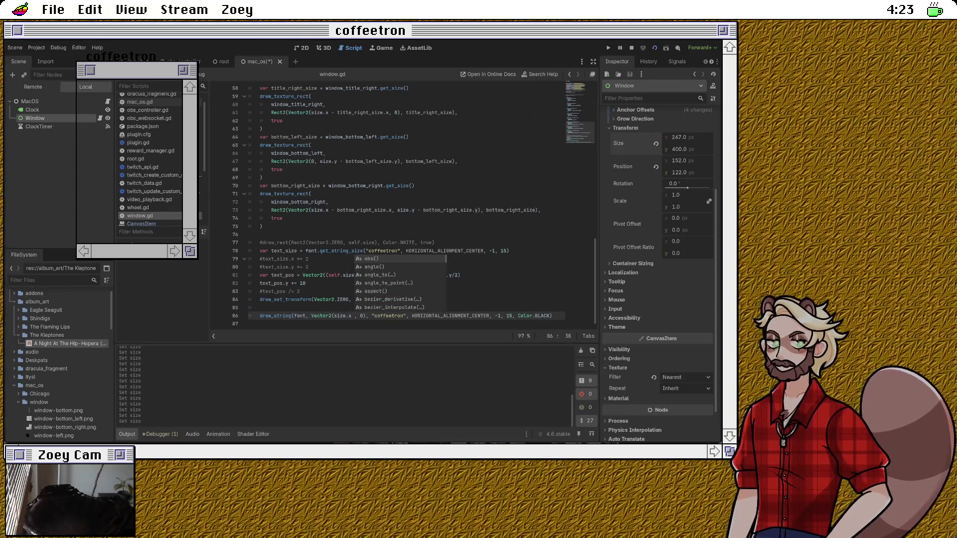
type(" / 2")
key("BackSpace")
key("BackSpace")
key("BackSpace")
key("ctrl+s")
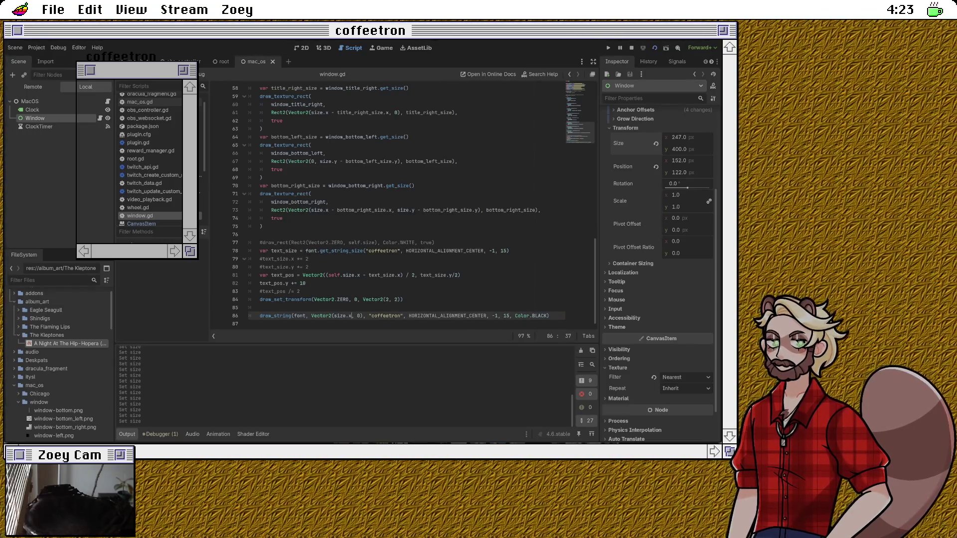
left_click_drag(678, 137, 676, 137)
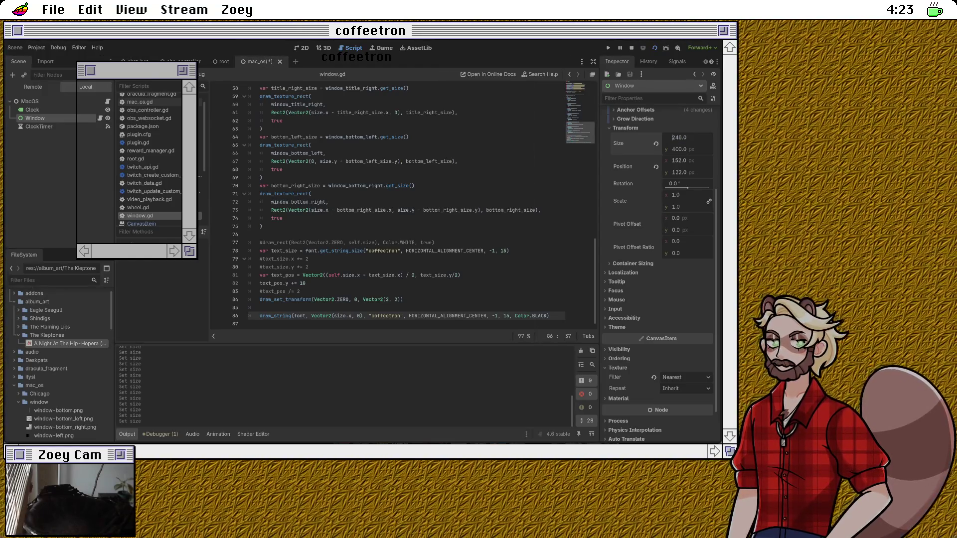
Step: Position the title at size.x / 2, save, and set the Window width to 245
left_click(346, 316)
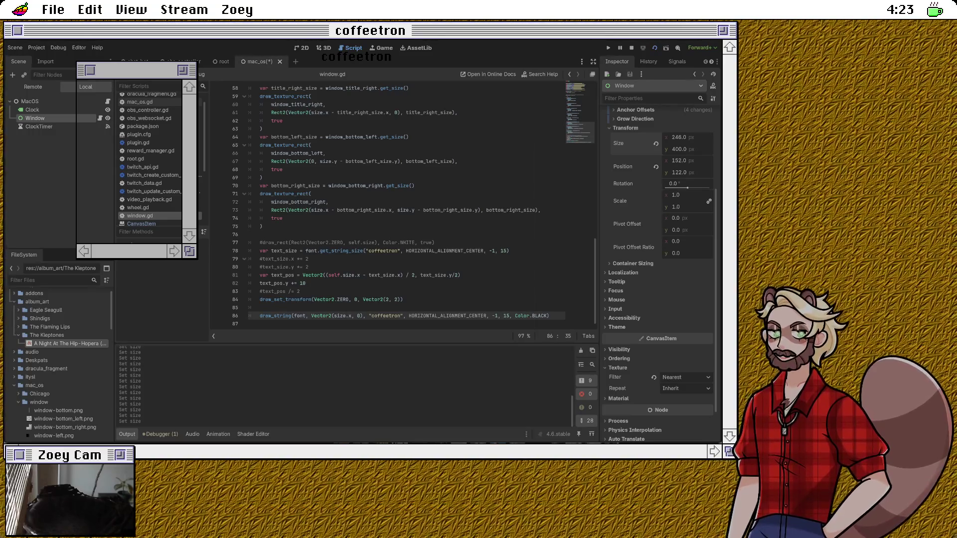
type("/ 2")
key("ctrl+s")
left_click(679, 137)
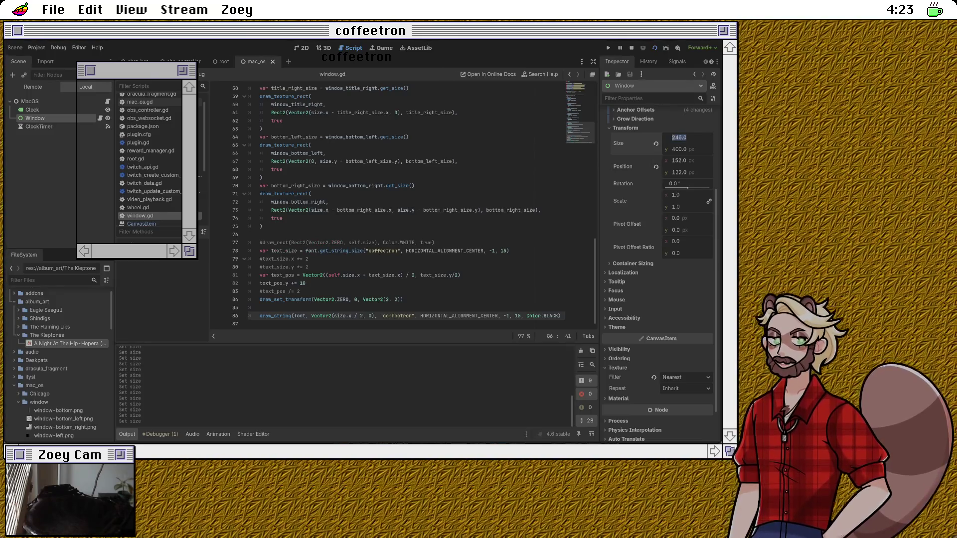
type("245")
key("Return")
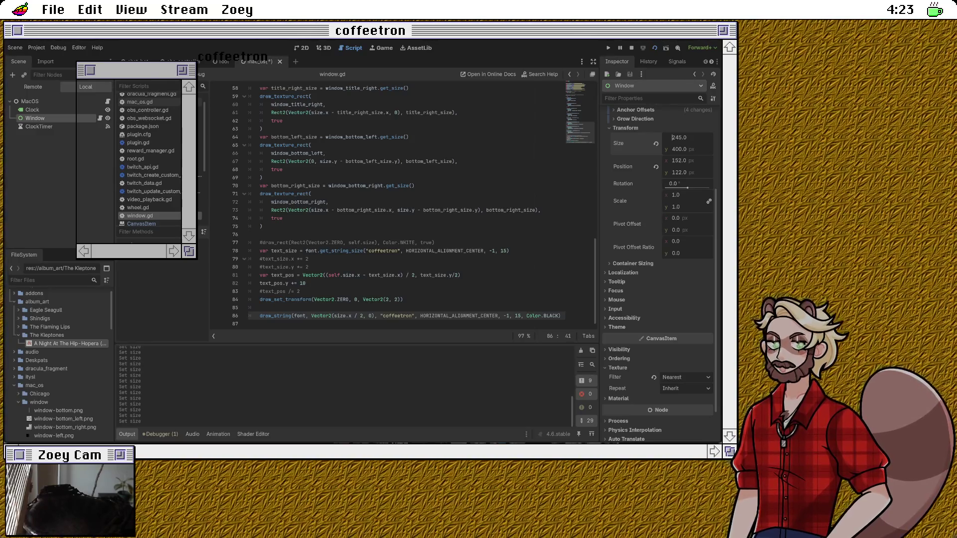
key("Return")
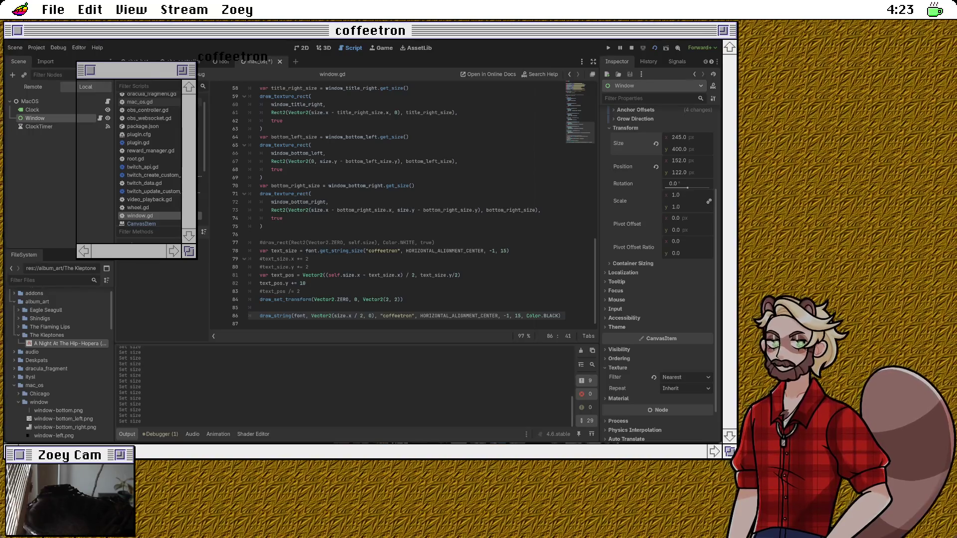
Step: Change the divisor to 4 so the title sits at size.x / 4, save, and nudge width to 246
key("BackSpace")
type("4")
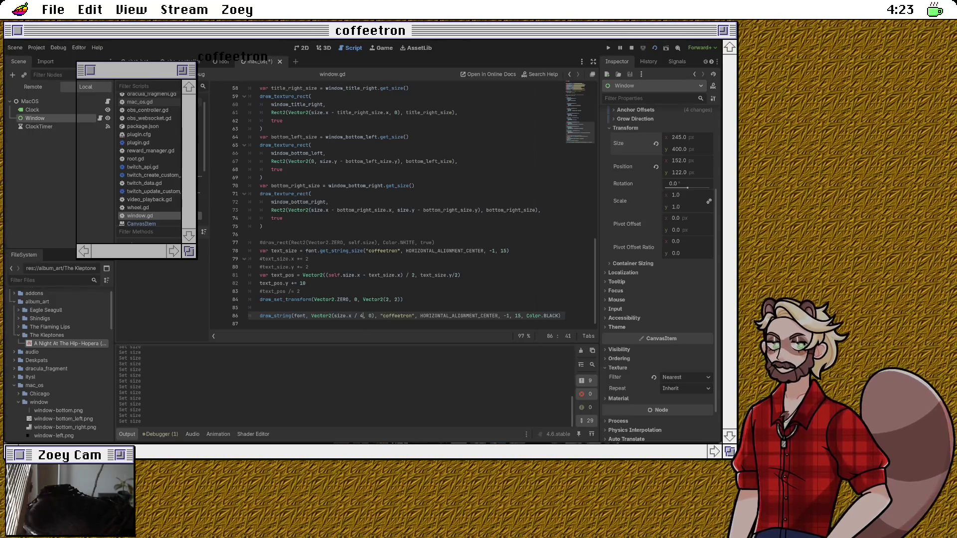
key("ctrl+s")
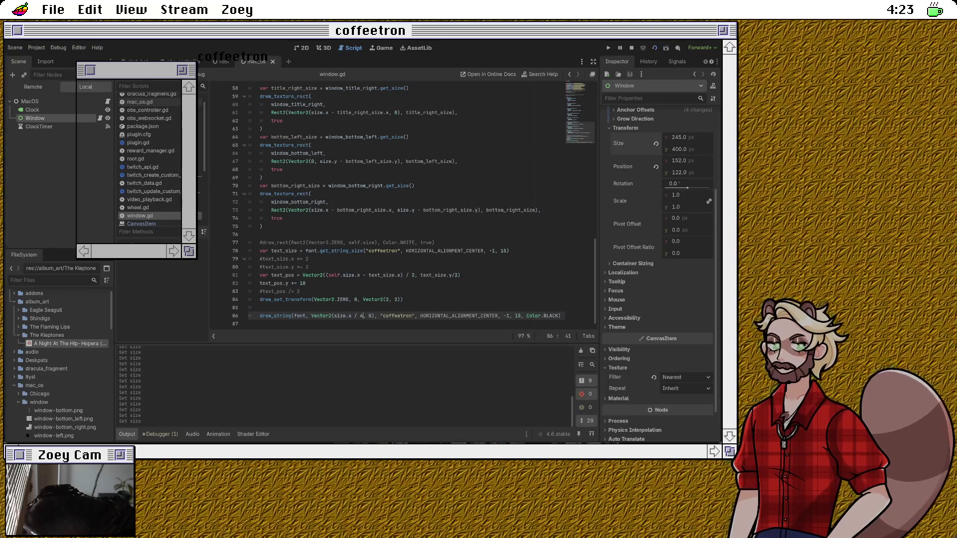
left_click(679, 137)
key("Up")
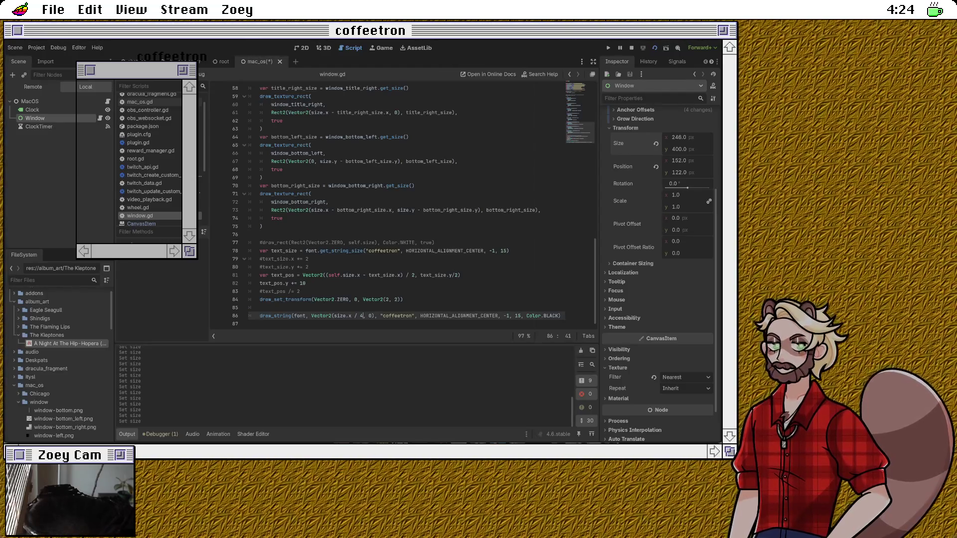
Step: Split the text_pos Vector2 arguments onto separate lines
left_click(326, 275)
key("Return")
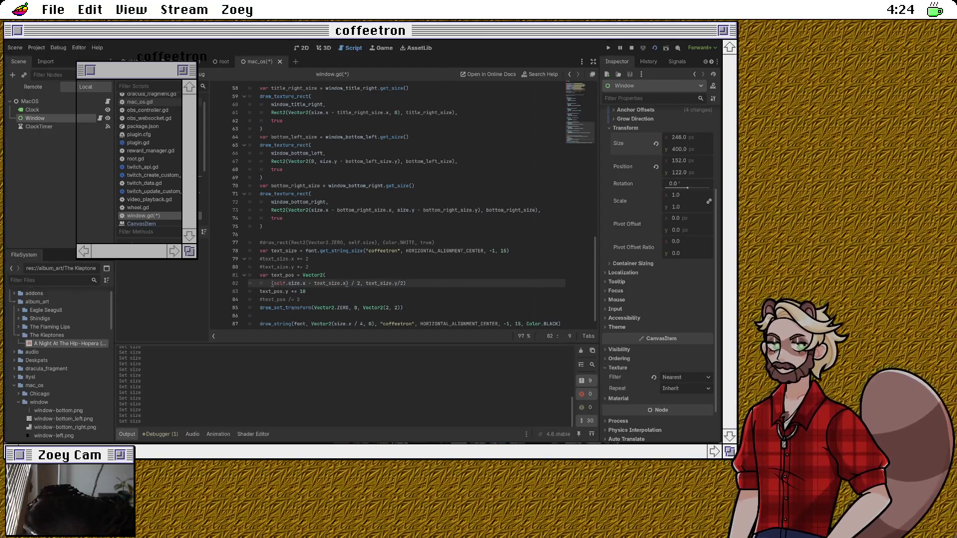
key("Return")
key("Return")
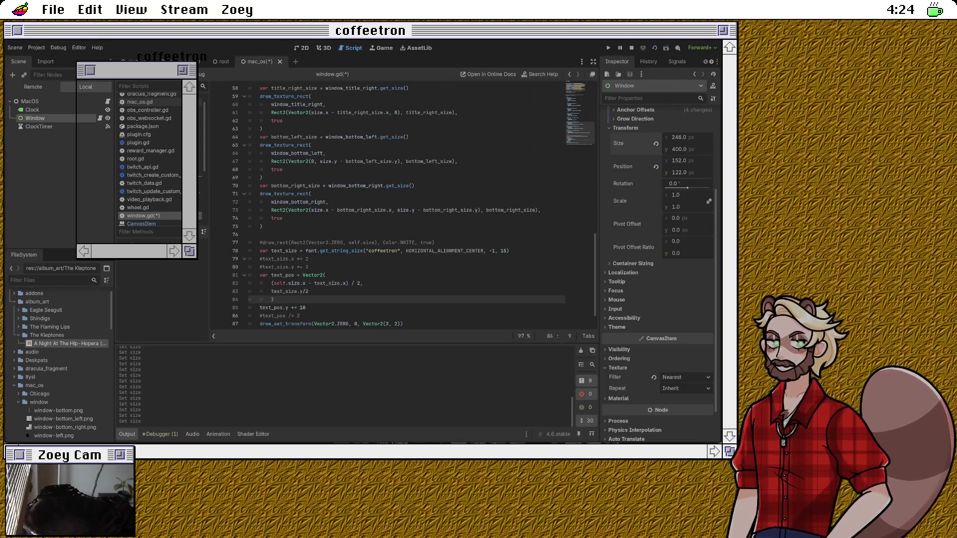
key("BackSpace")
left_click(309, 291)
scroll(404, 206, "down", 1)
Step: Set text_pos x to (size.x - text_size.x) / 4, dropping self, and y to 0
left_click(288, 259)
key("BackSpace")
key("BackSpace")
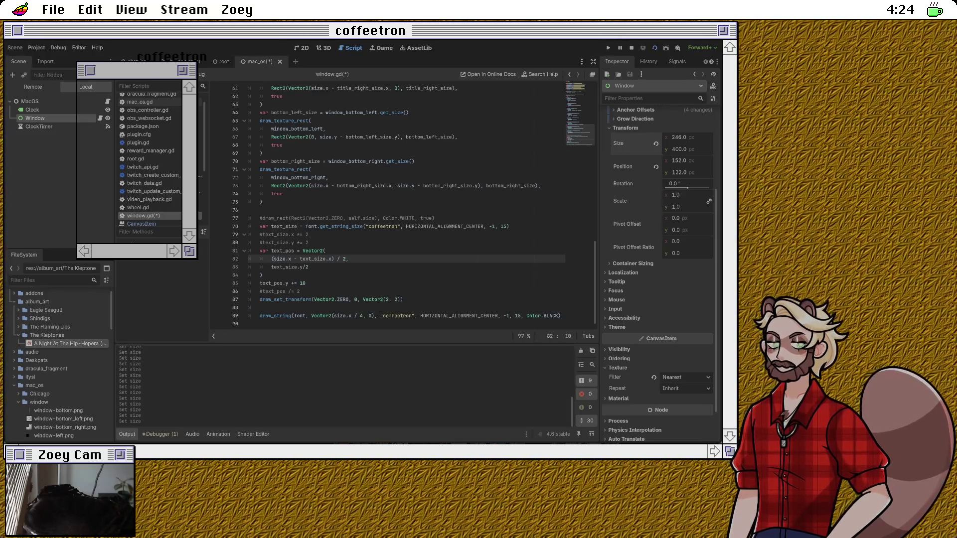
left_click(343, 259)
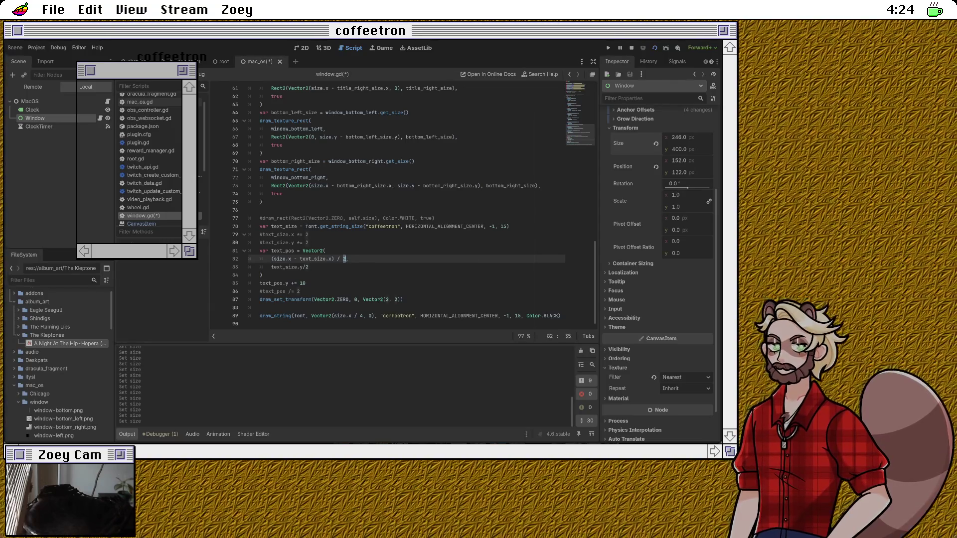
type("4")
key("Down")
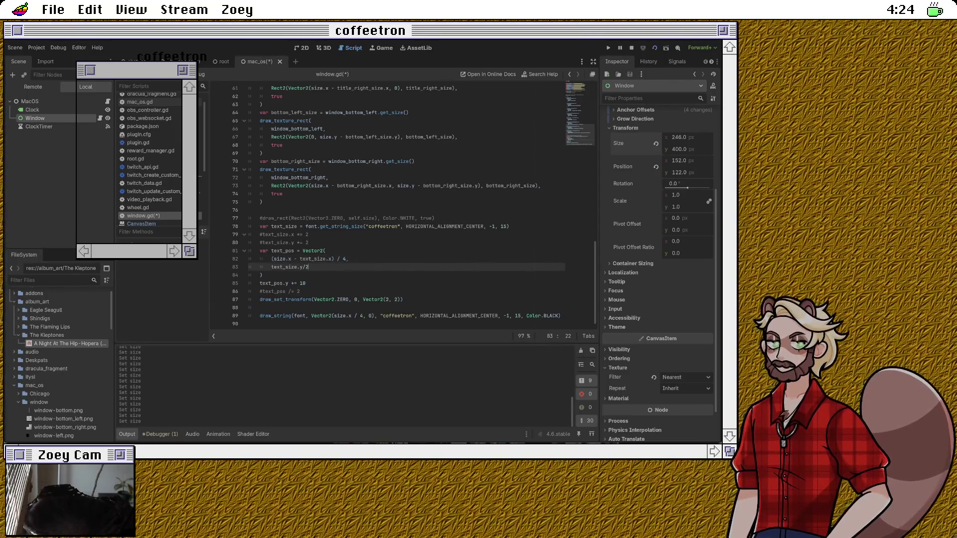
key("shift+Home")
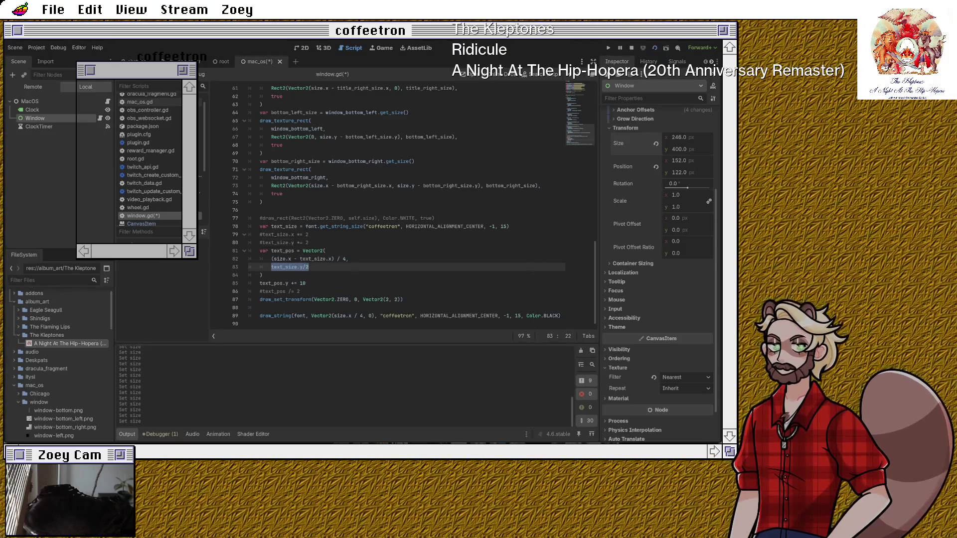
type("0")
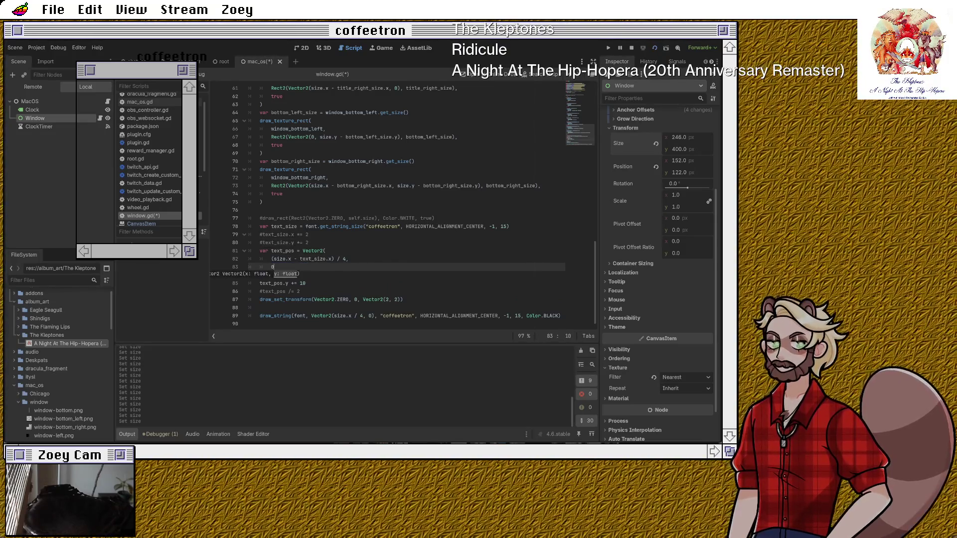
Step: Comment out text_pos.y += 10, pass text_pos to draw_string, and save
left_click(300, 291)
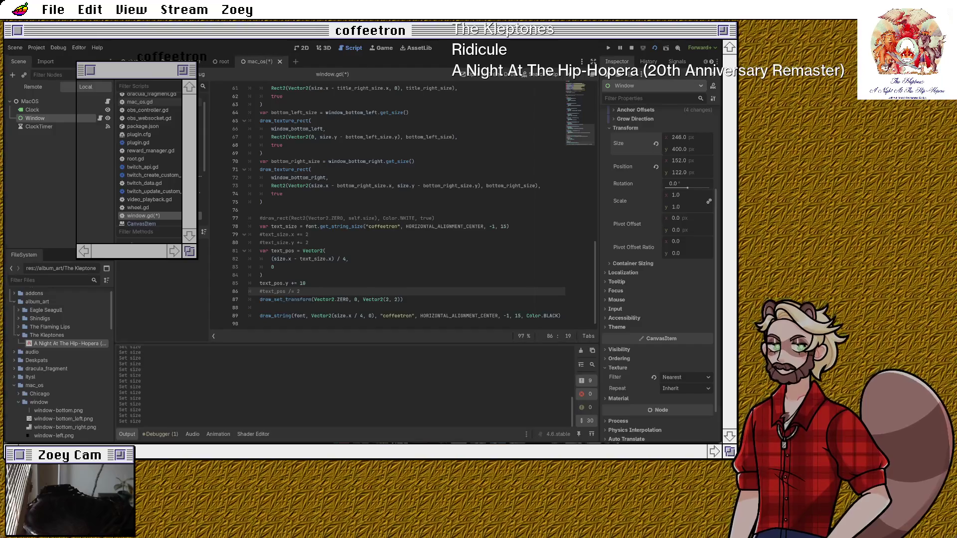
left_click(271, 283)
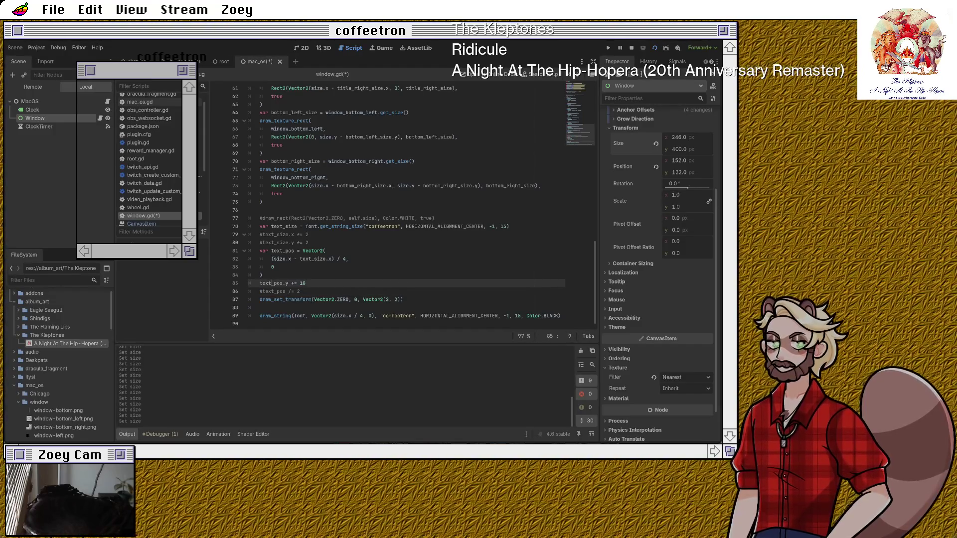
key("ctrl+k")
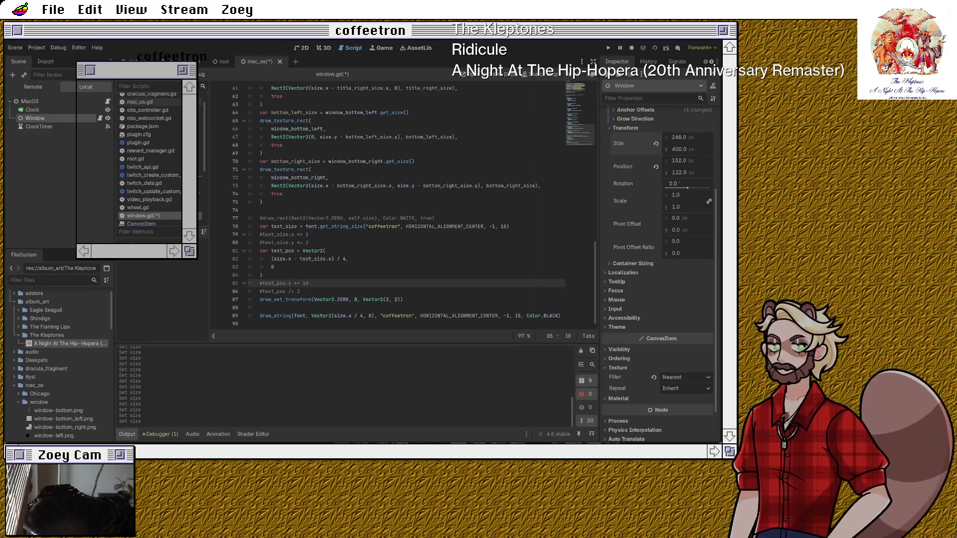
left_click_drag(311, 316, 374, 316)
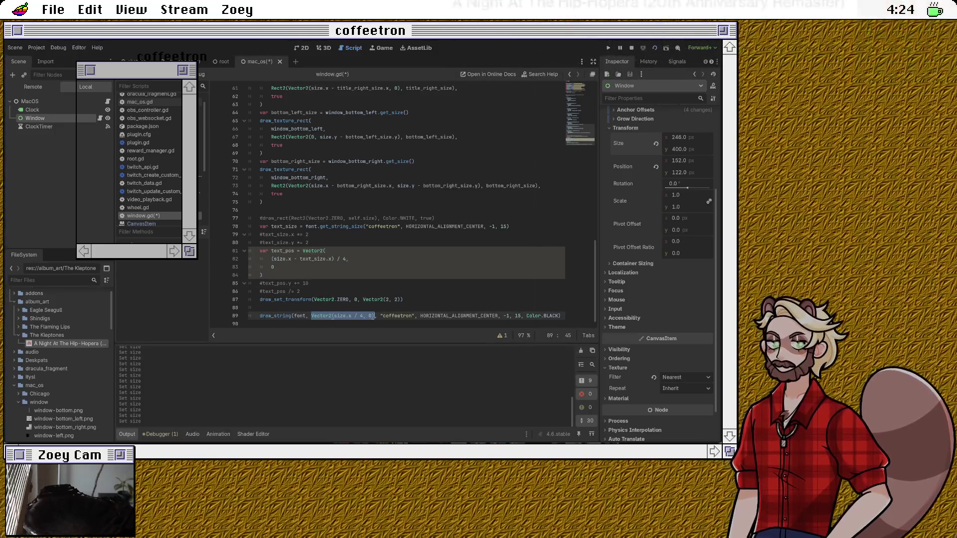
type("text_pos")
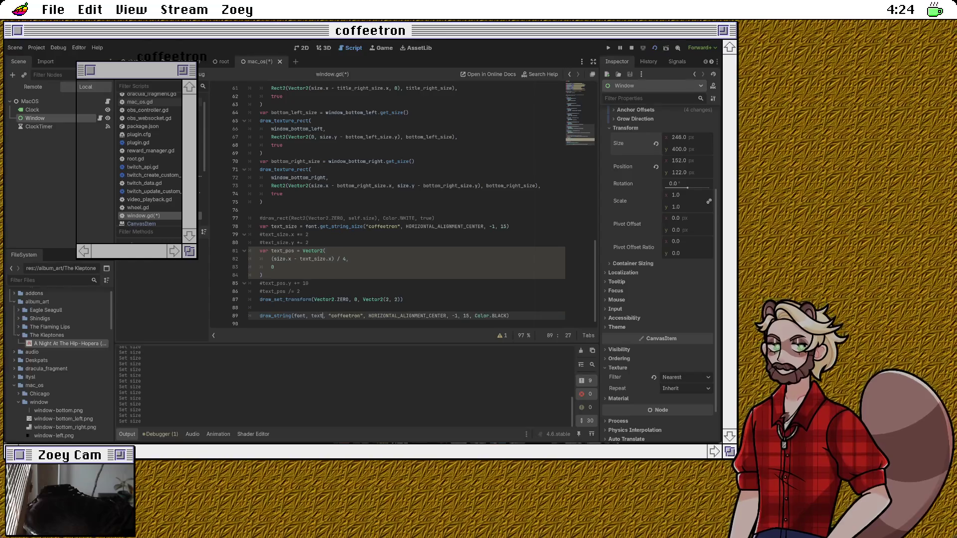
key("ctrl+s")
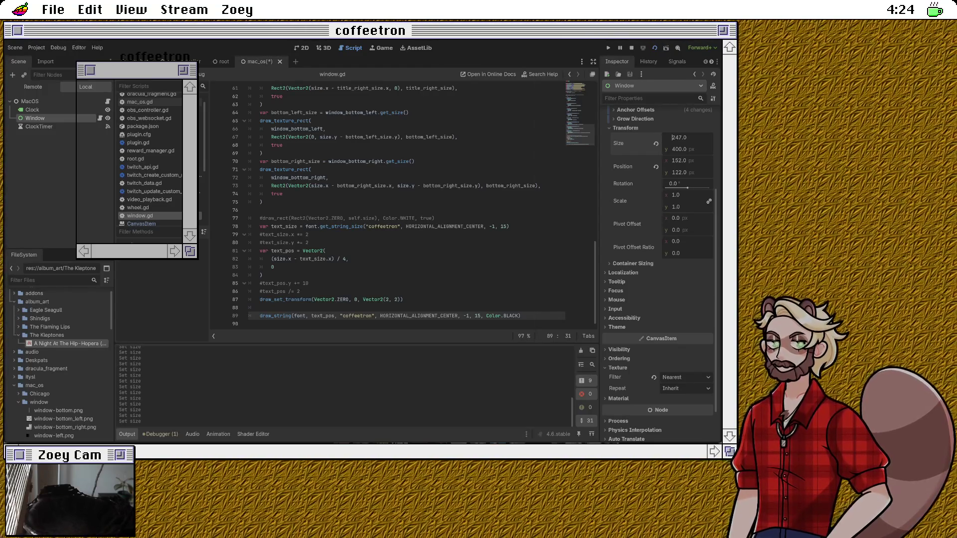
Step: Change the text_pos x to size.x/4 - text_size.x/2 and save
double_click(280, 258)
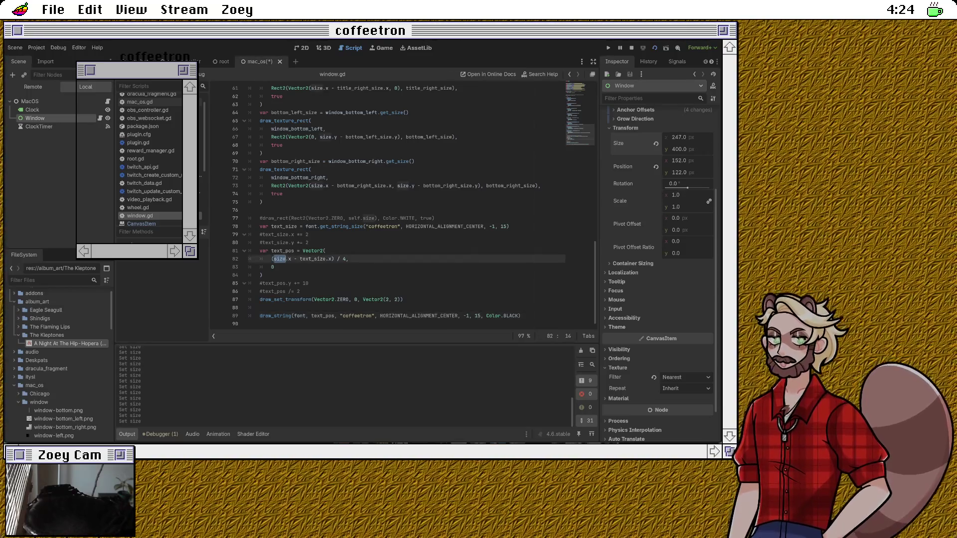
double_click(313, 258)
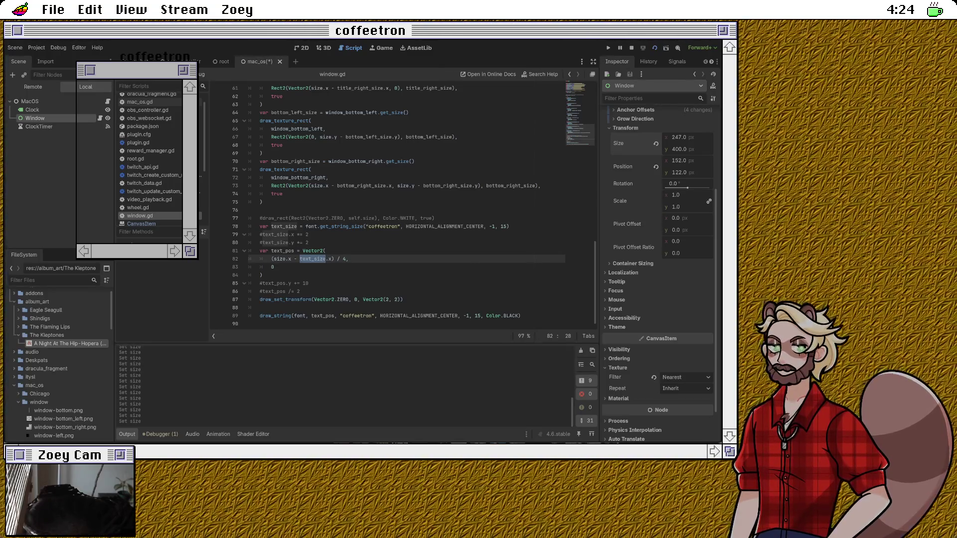
left_click(273, 258)
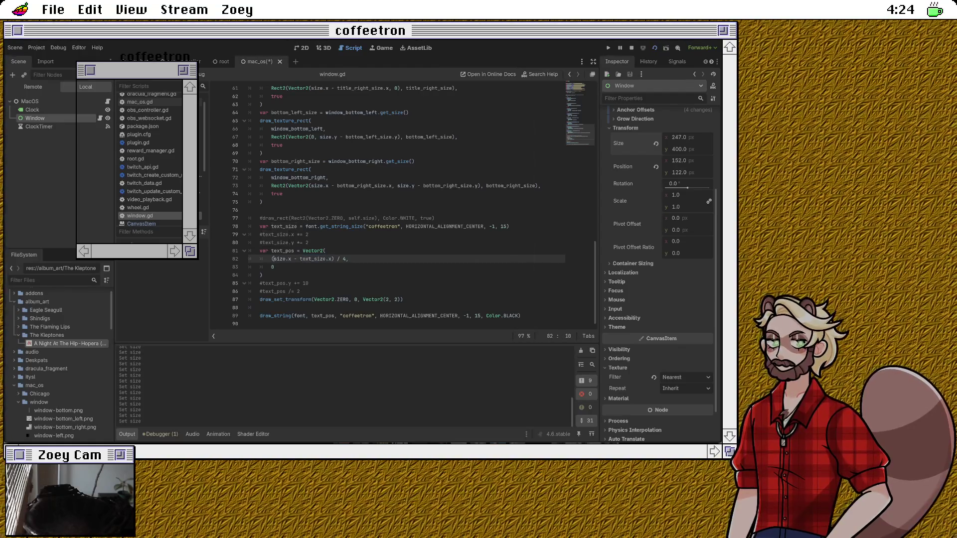
key("BackSpace")
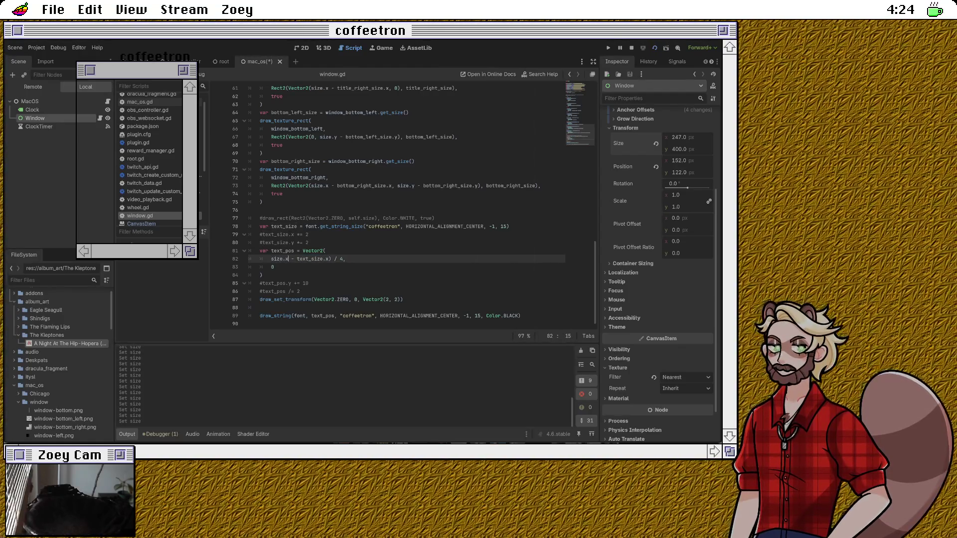
type("/4")
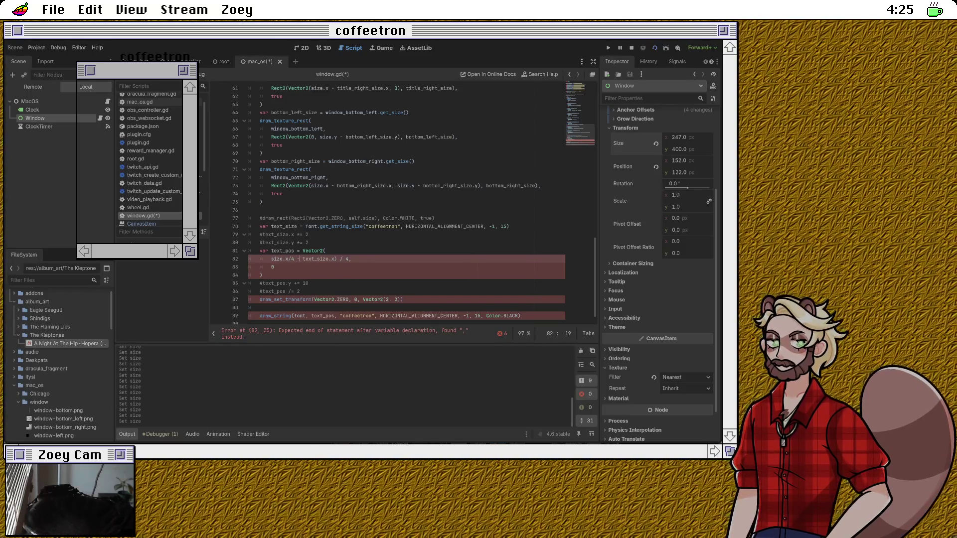
key("shift+Right")
key("shift+Right")
key("shift+Right")
type("/2")
key("ctrl+s")
Step: Nudge the Window width to 248 and 249, then change the title's y offset from 20 to 14
left_click(679, 137)
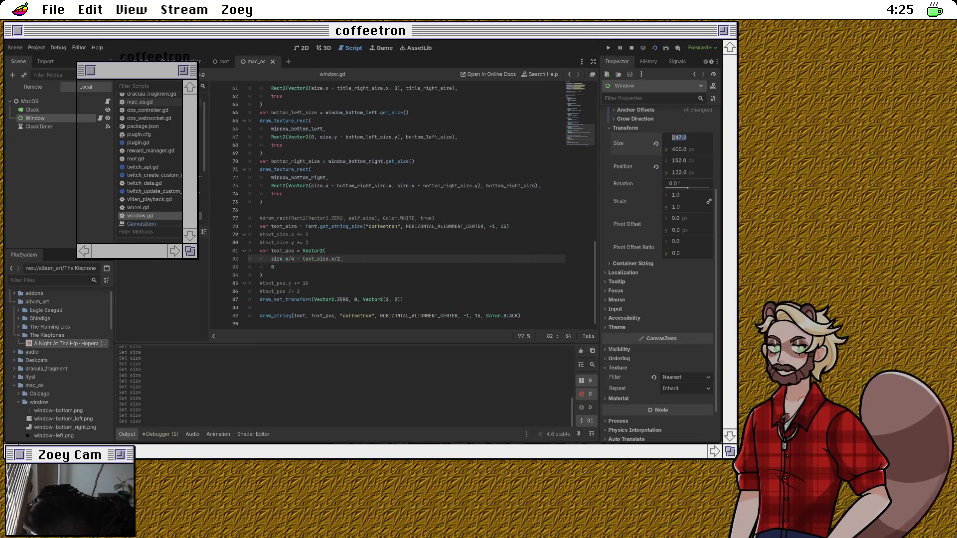
key("Up")
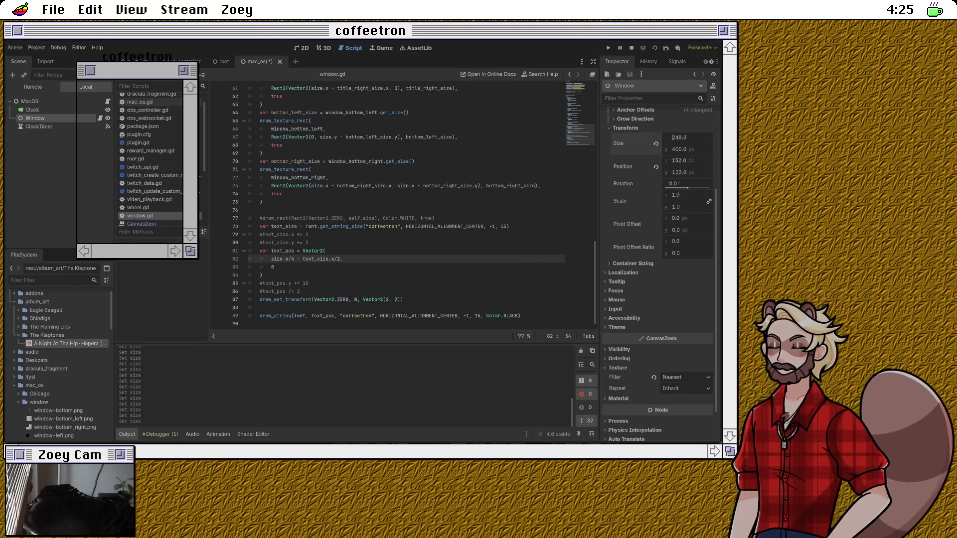
double_click(315, 259)
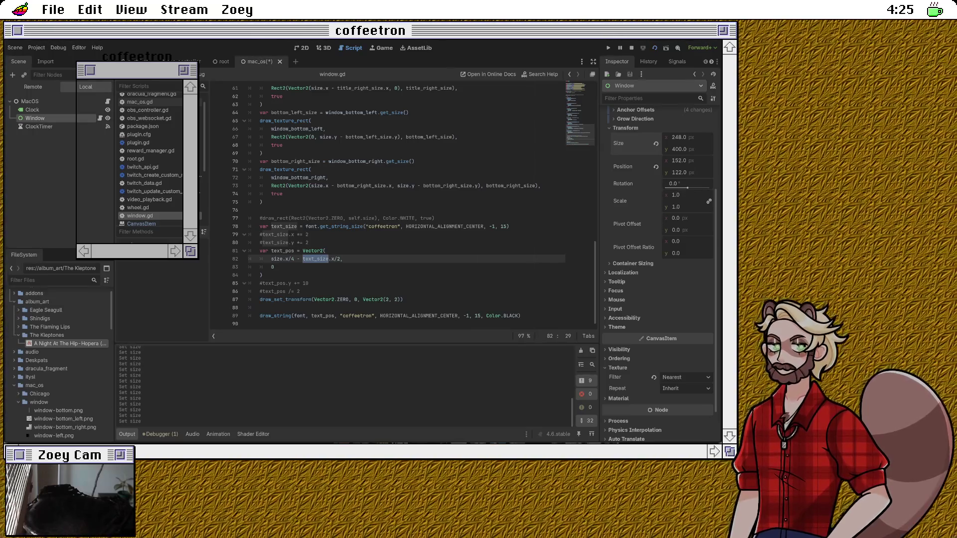
left_click(273, 267)
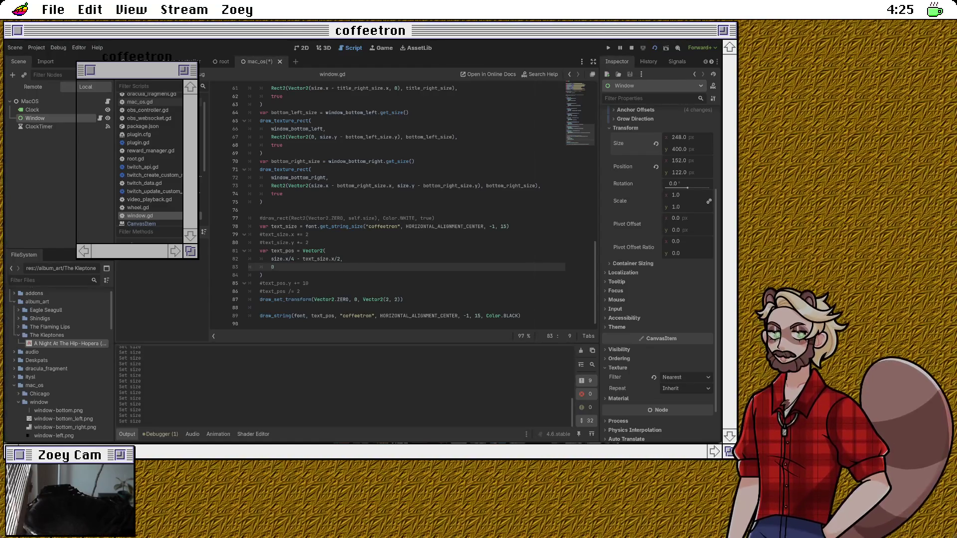
key("ctrl+s")
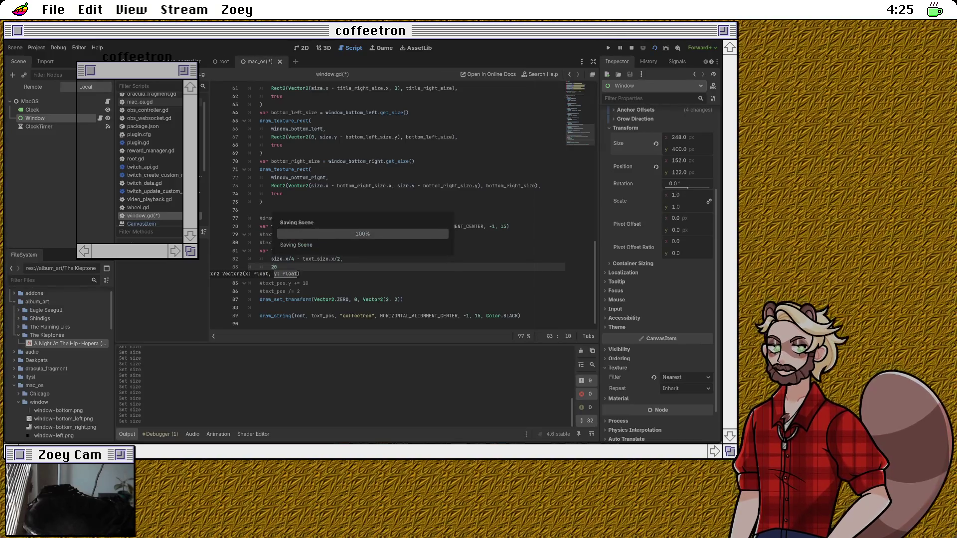
left_click_drag(679, 137, 681, 137)
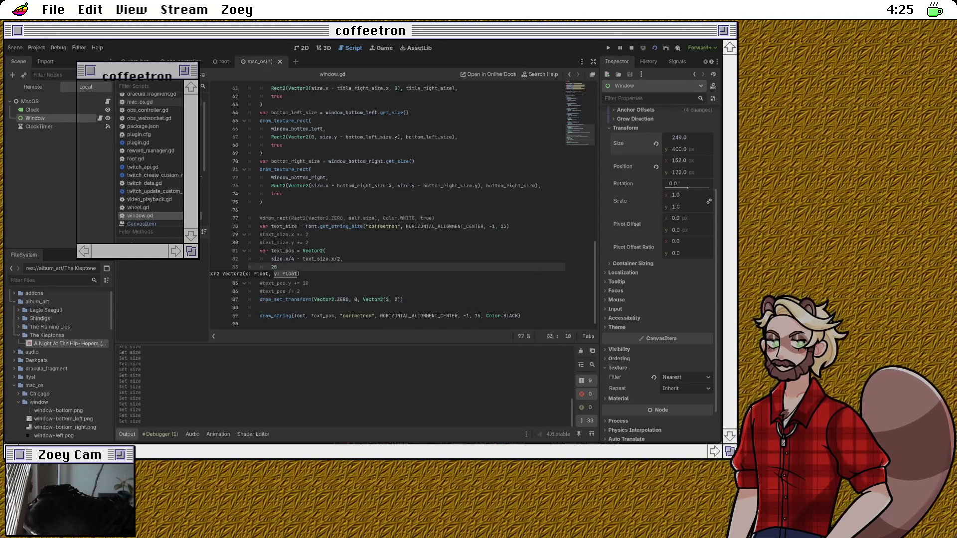
left_click(277, 267)
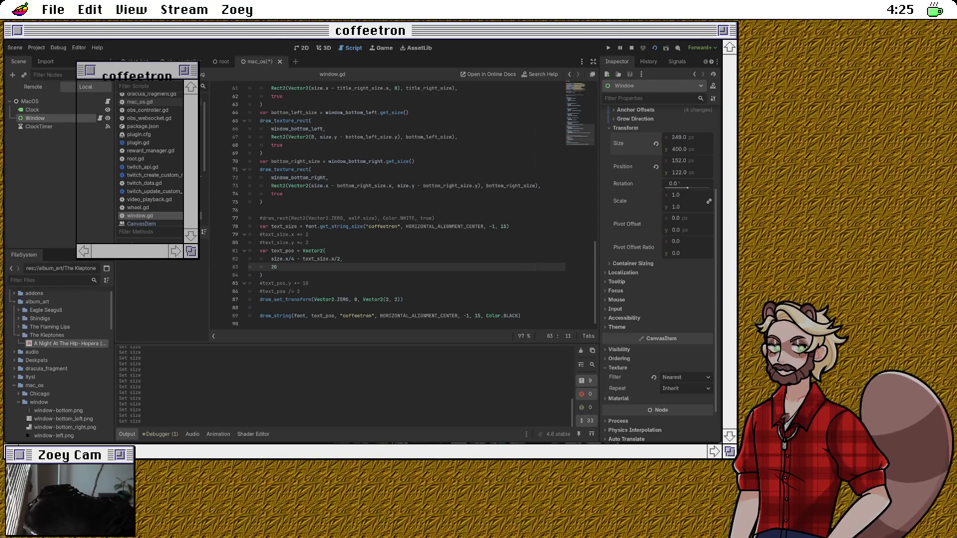
double_click(273, 267)
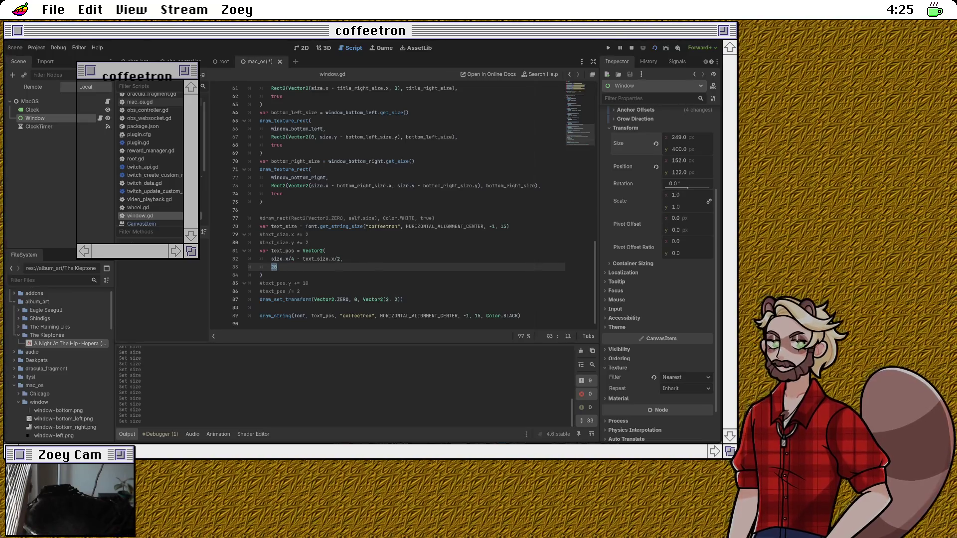
type("14")
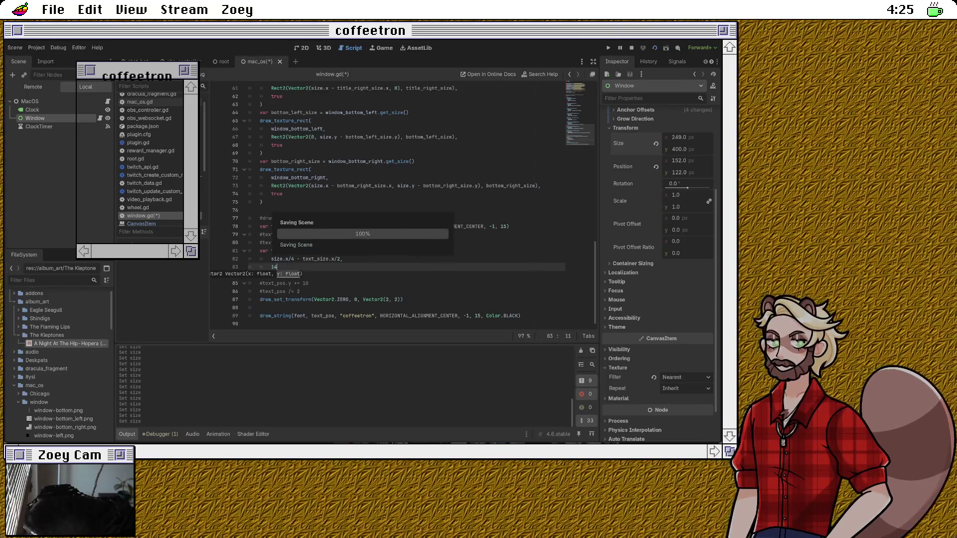
Step: Set the Window node's Size x to 250
left_click(688, 137)
type("250")
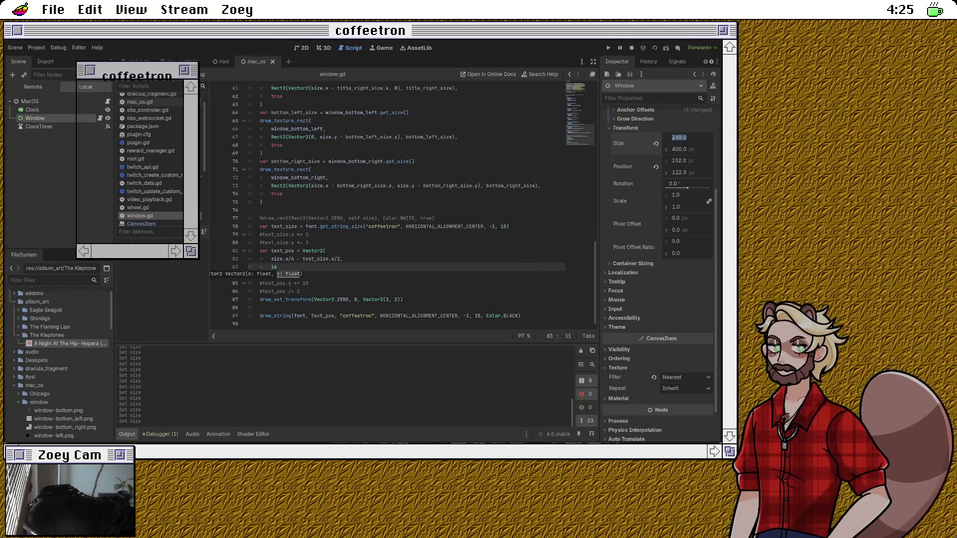
key("Return")
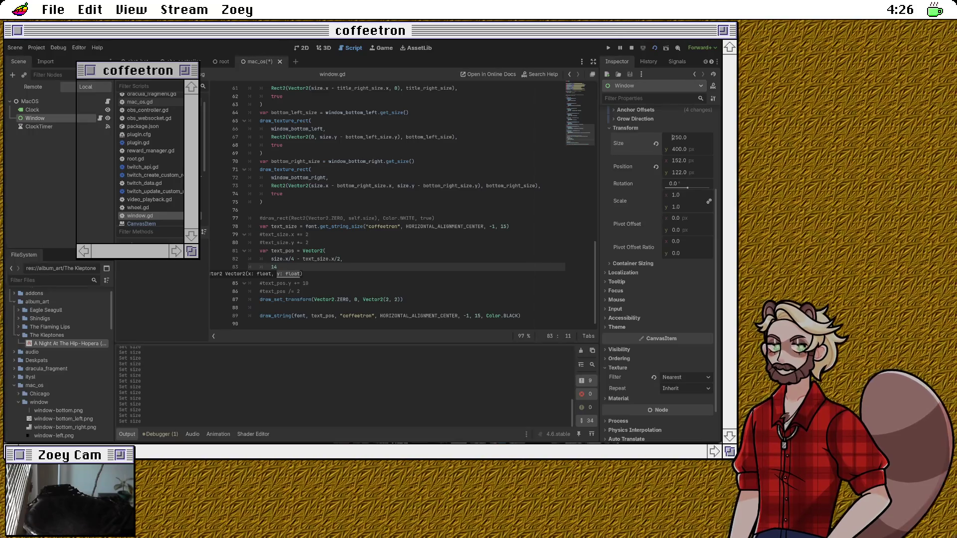
key("Down")
key("Down")
key("Up")
key("Up")
key("Down")
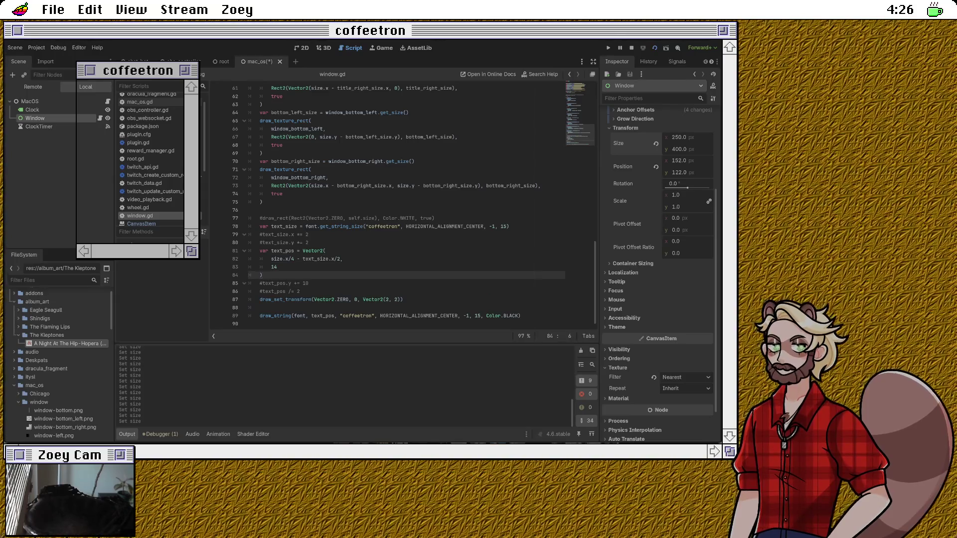
scroll(404, 205, "up", 13)
scroll(404, 204, "up", 4)
scroll(403, 204, "down", 3)
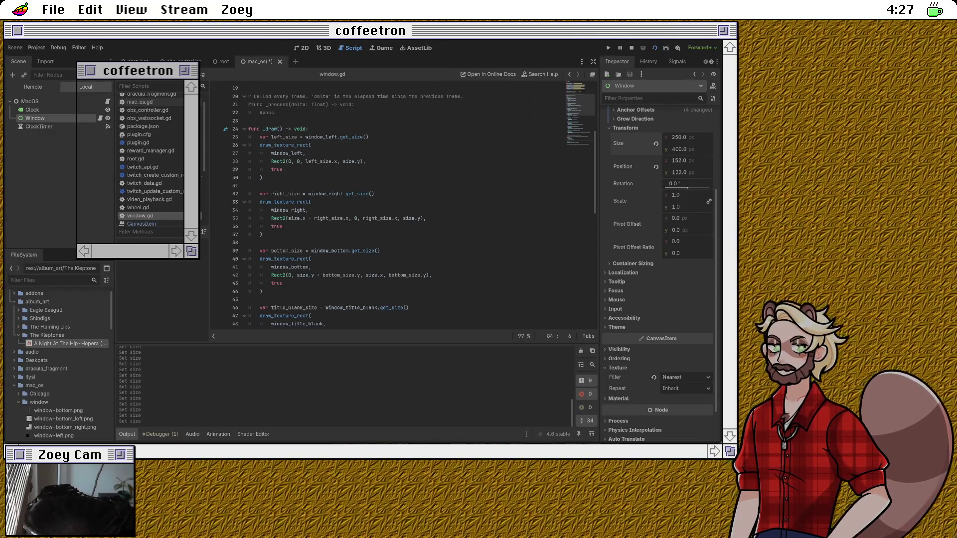
scroll(404, 204, "down", 10)
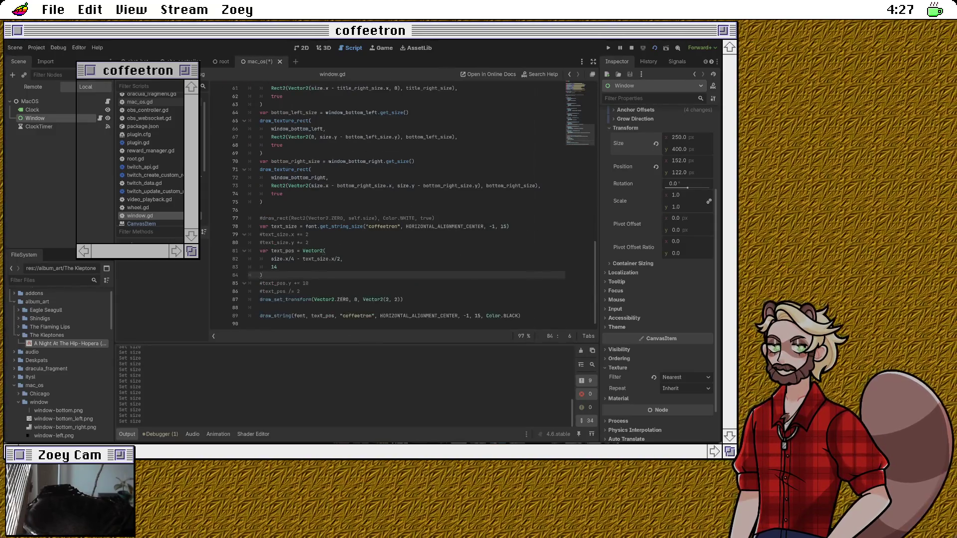
triple_click(349, 226)
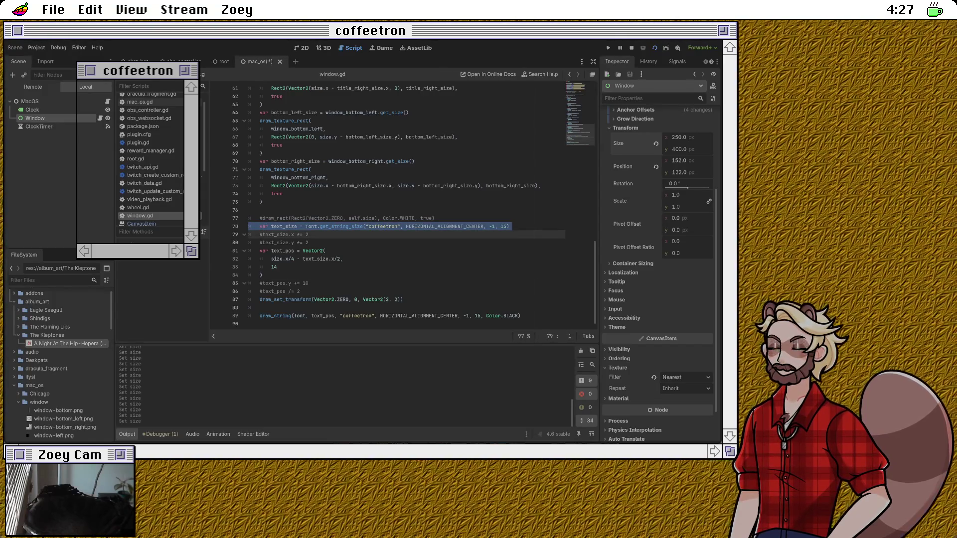
left_click(309, 234)
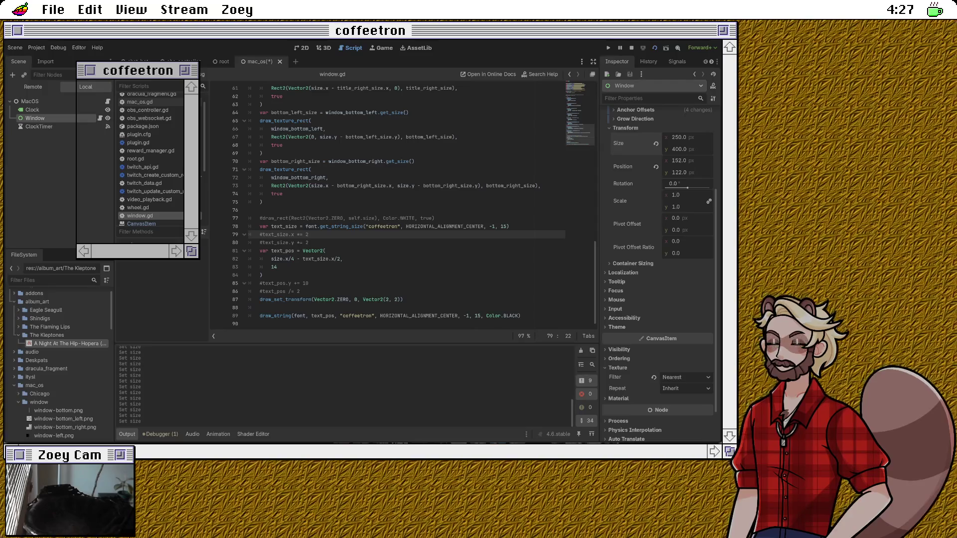
left_click(509, 227)
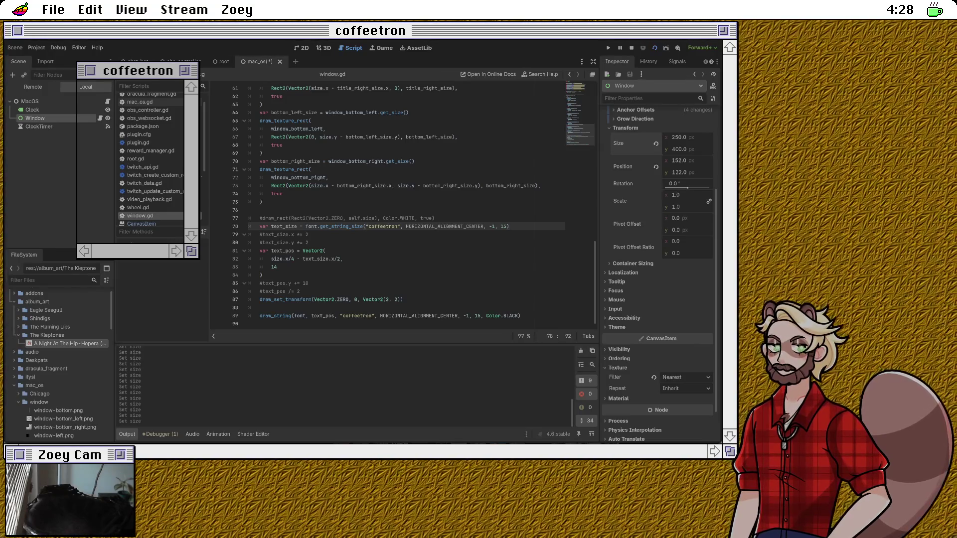
double_click(285, 299)
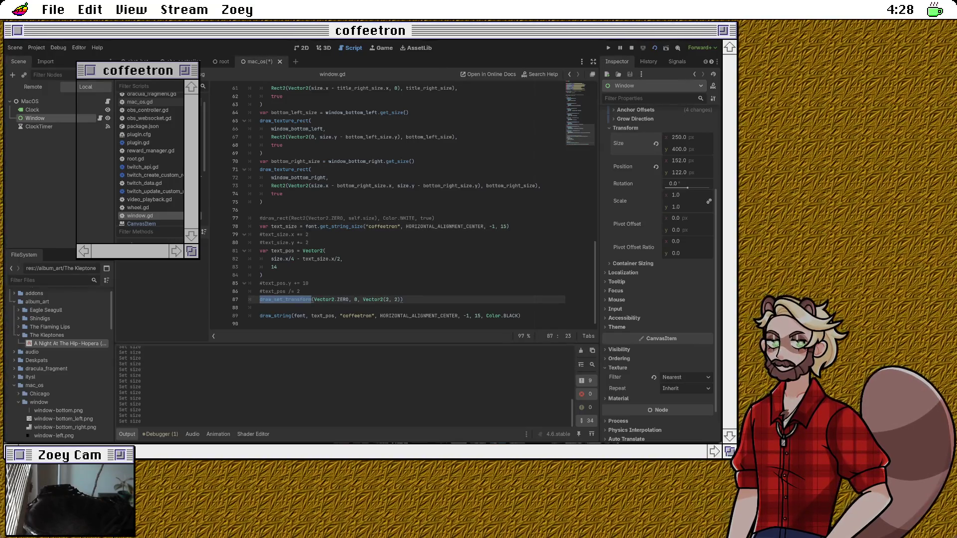
double_click(373, 299)
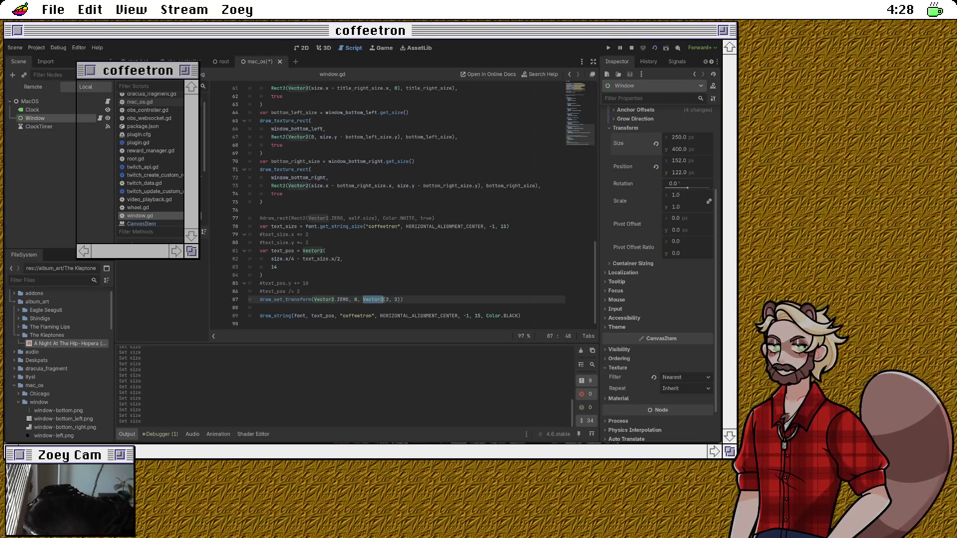
double_click(282, 251)
left_click(345, 258)
left_click(279, 283)
double_click(283, 250)
left_click(262, 275)
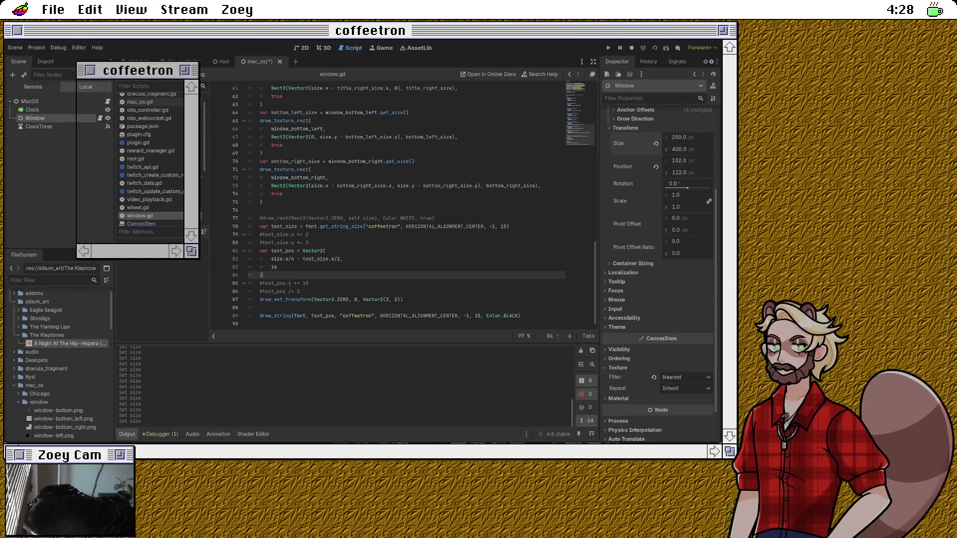
Step: Delete the leftover commented text_size lines in window.gd
left_click_drag(309, 243, 249, 235)
key("BackSpace")
key("Up")
key("Up")
key("Up")
key("Down")
key("shift+Down")
key("ctrl+shift+z")
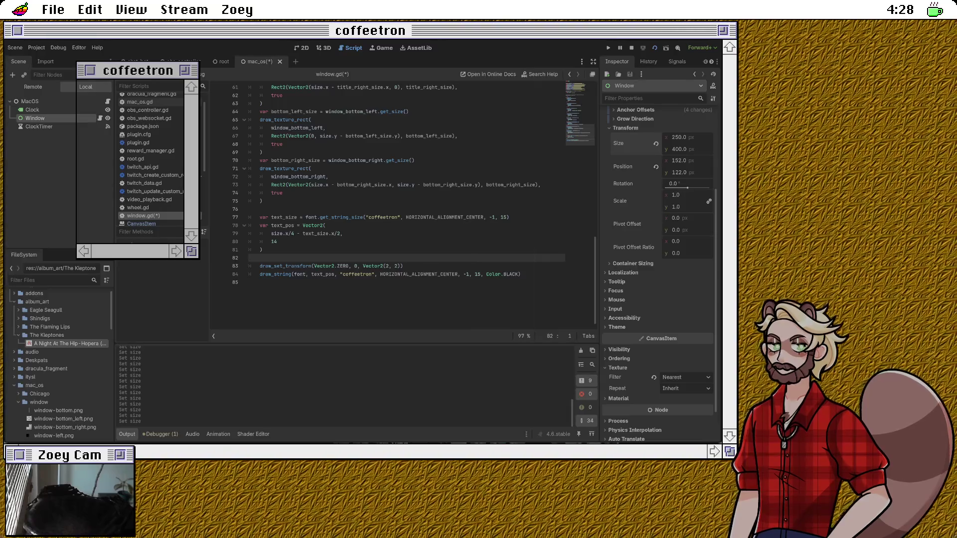
Step: Start a draw_texture_rect call on a new line after the text_pos block
left_click(262, 250)
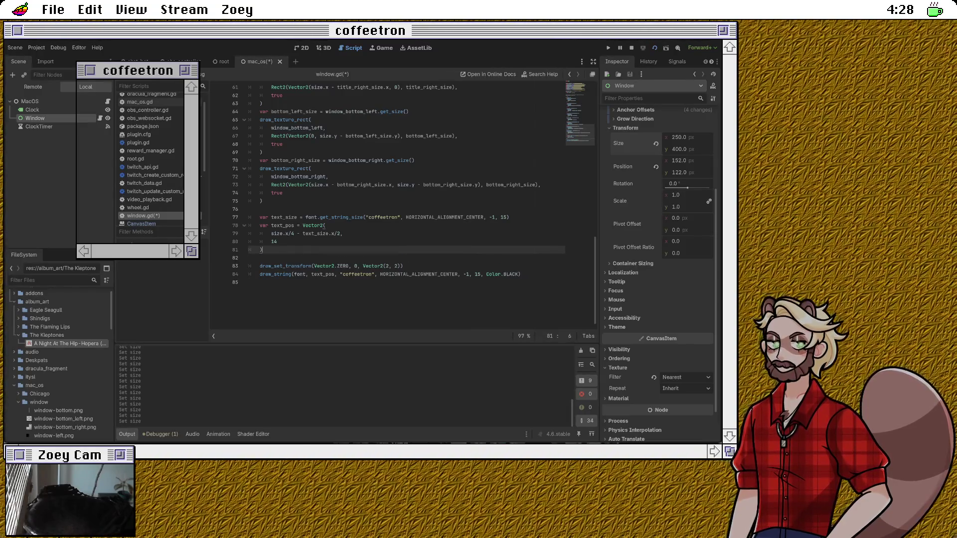
key("Return")
key("Return")
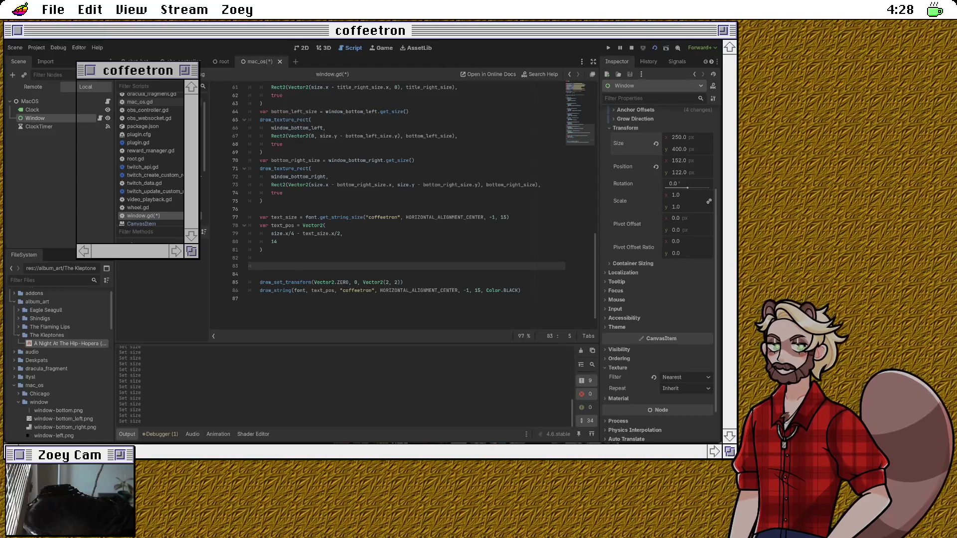
type("draw_")
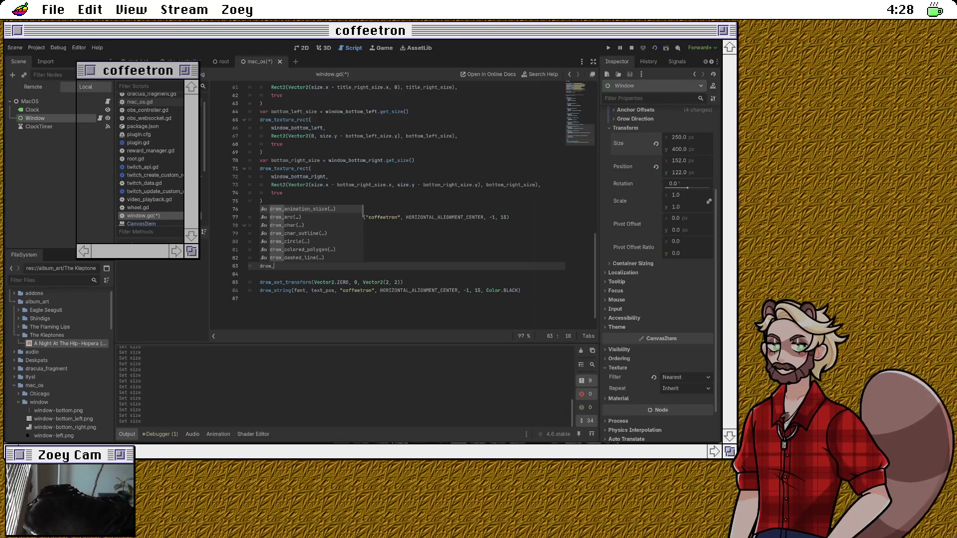
type("text")
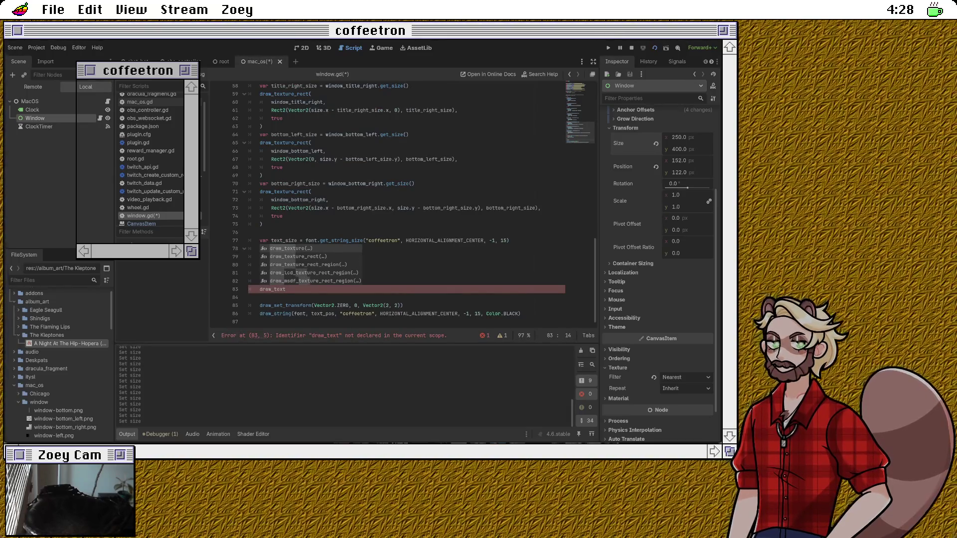
key("Down")
key("Return")
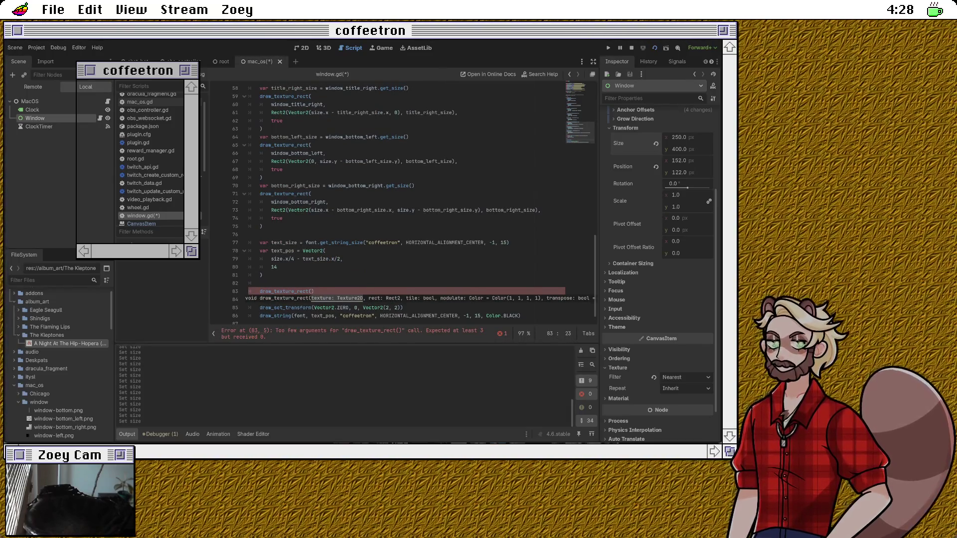
key("Return")
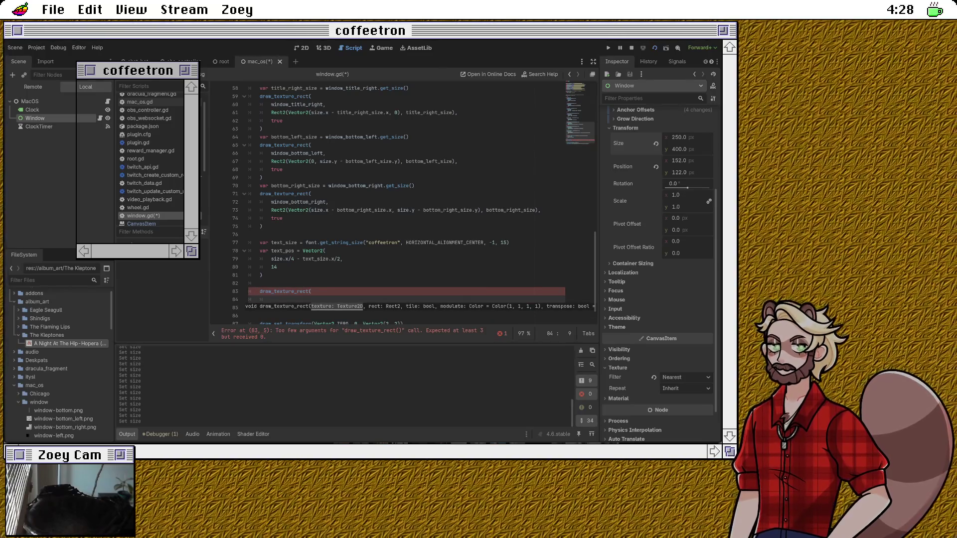
Step: Add var title_stripes_size = window_title_stripes.get_size() above the draw_texture_rect call
scroll(409, 202, "down", 1)
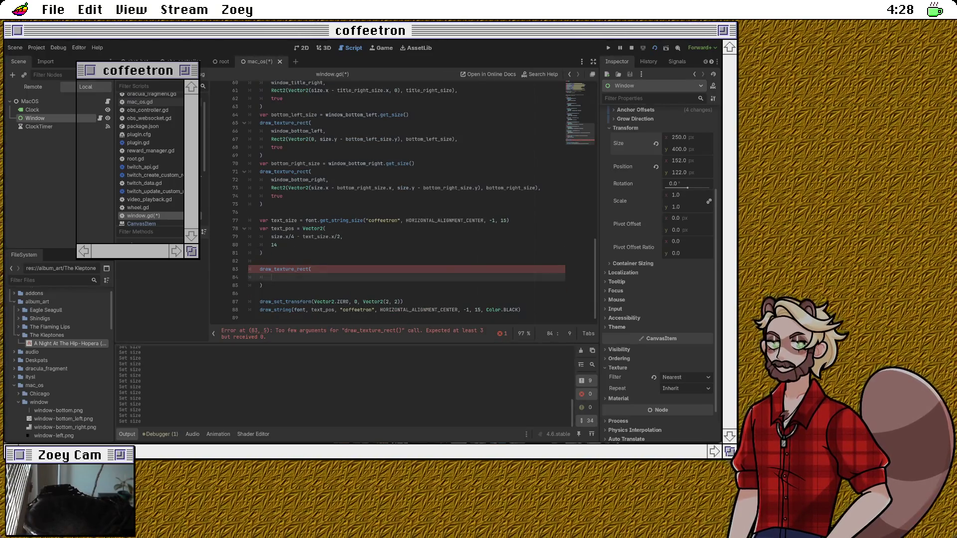
left_click(260, 261)
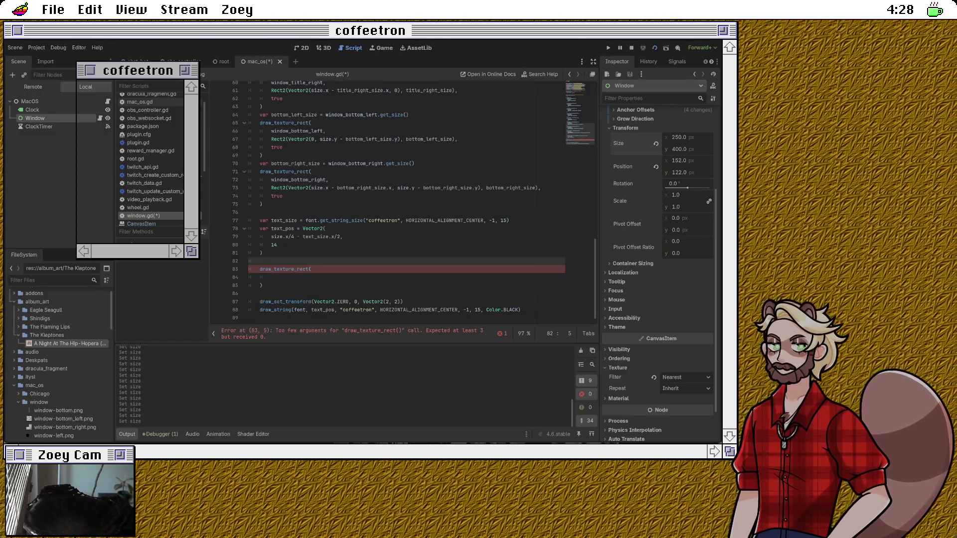
key("Return")
type("var wind")
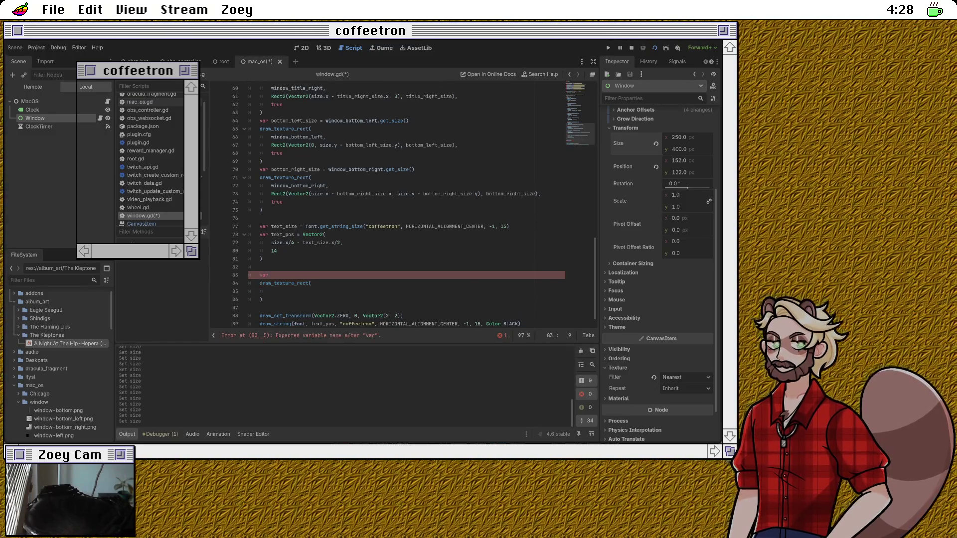
key("BackSpace")
key("BackSpace")
key("BackSpace")
type("title_stripes_size = window_st")
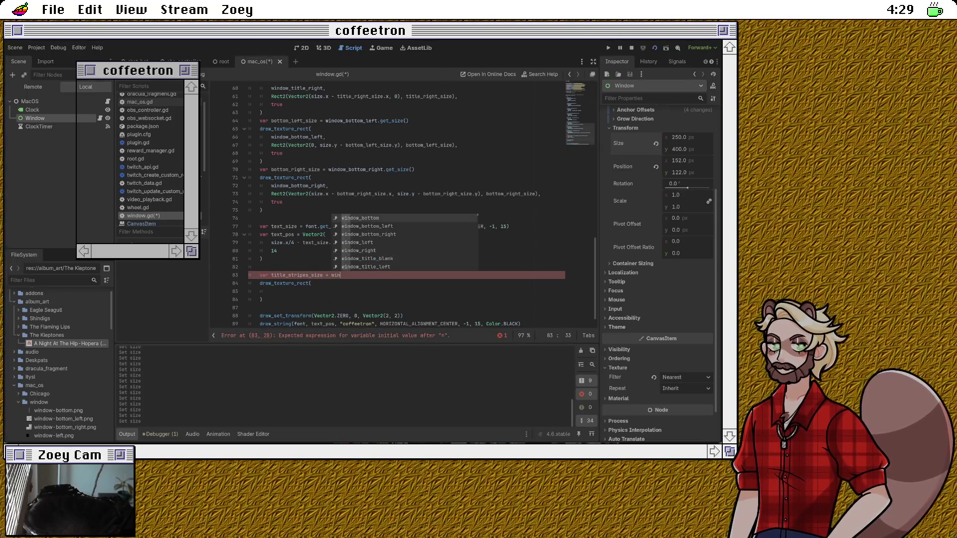
key("Return")
type(".get")
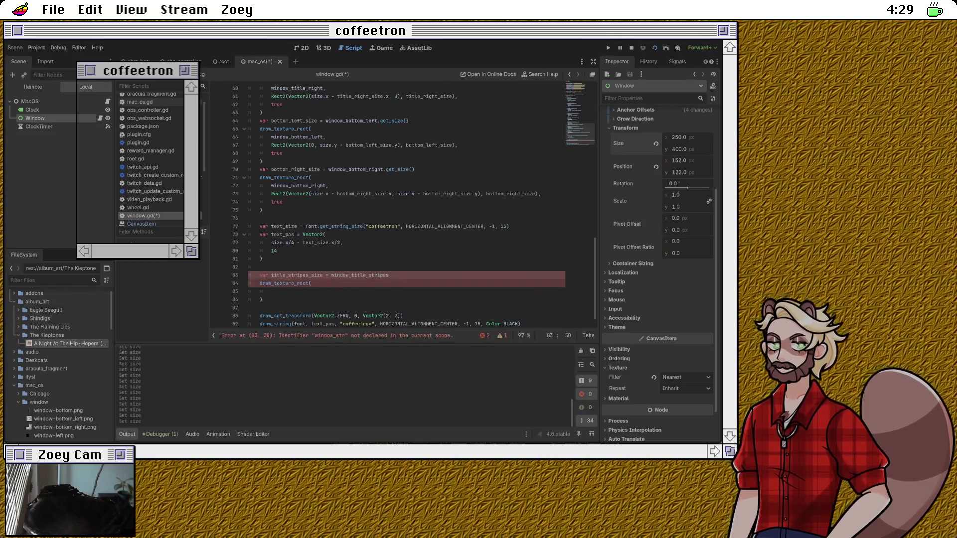
type("_si")
key("Return")
Step: Pass window_title_stripes and a Rect2 to draw_texture_rect, then select the unfinished block
left_click(312, 283)
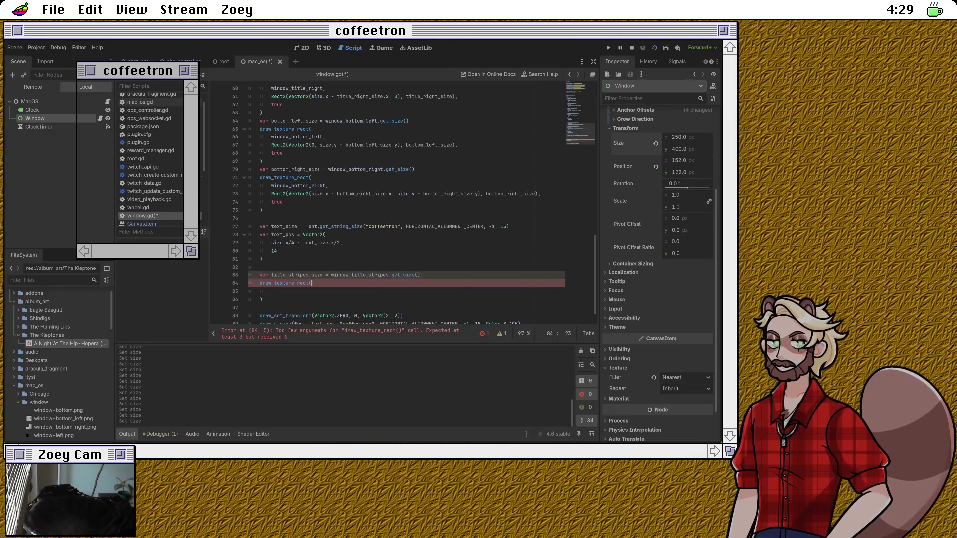
left_click(271, 291)
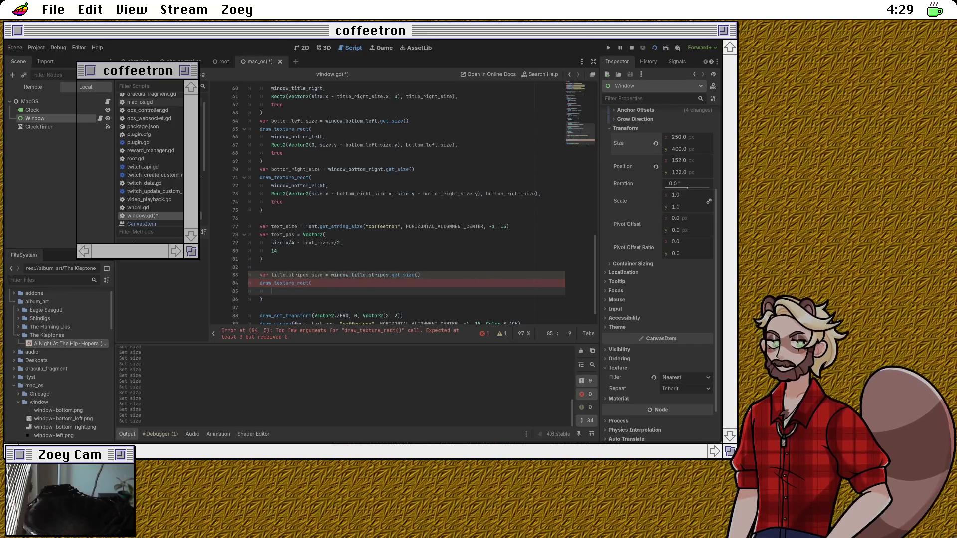
type("window")
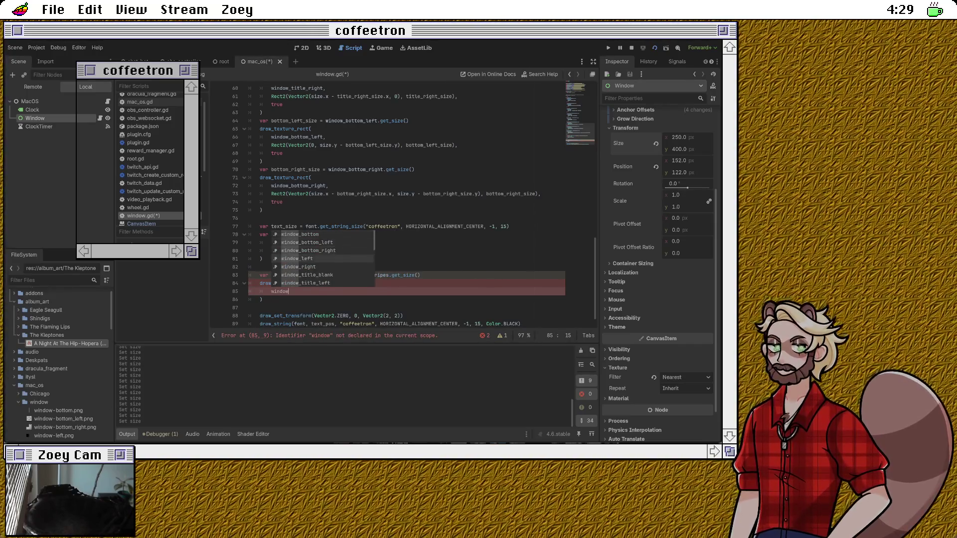
type("_tit")
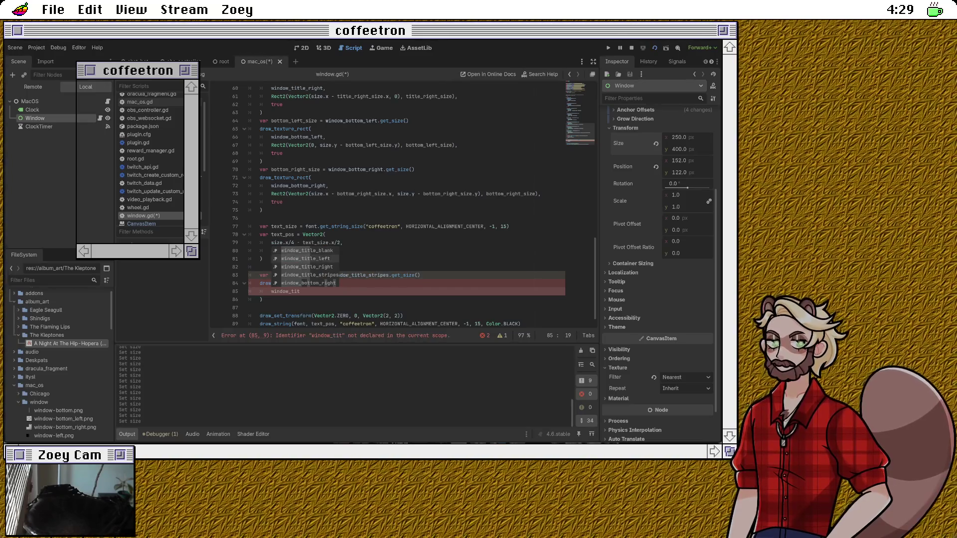
key("Down")
key("Down")
key("Down")
key("Return")
key("Return")
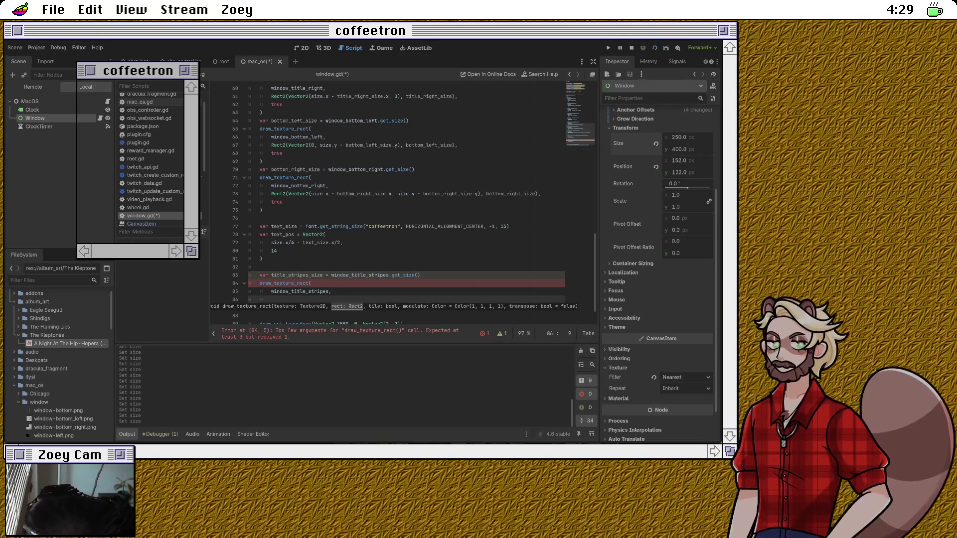
scroll(401, 202, "down", 1)
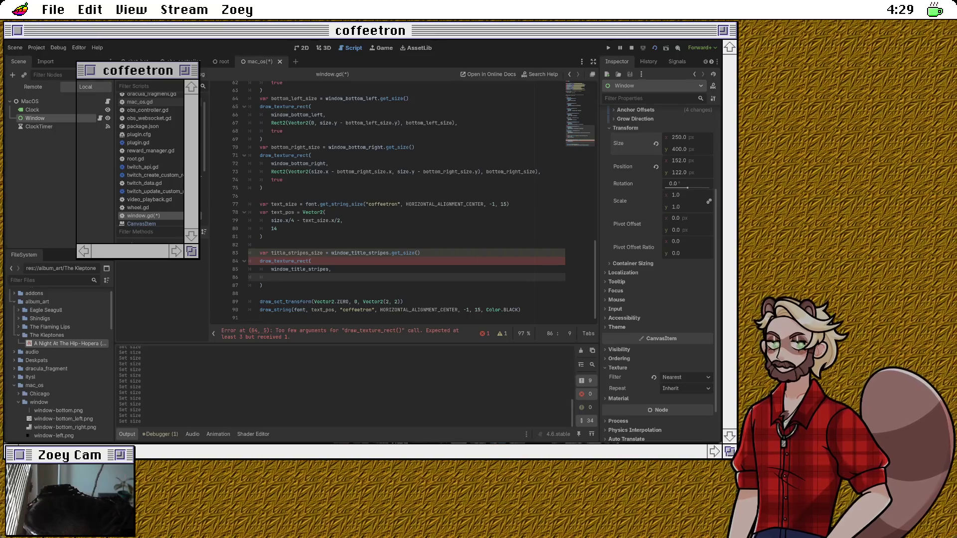
type("Rect2")
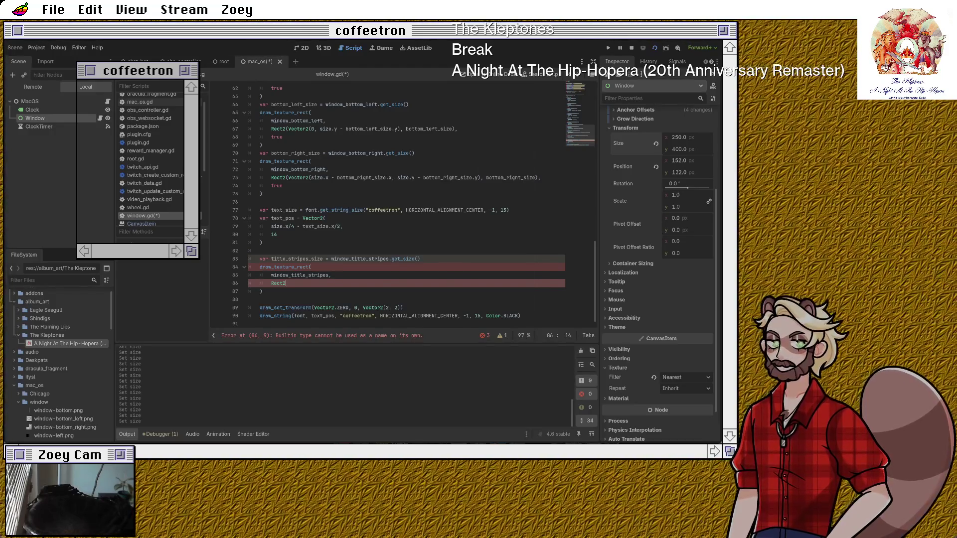
scroll(399, 209, "up", 15)
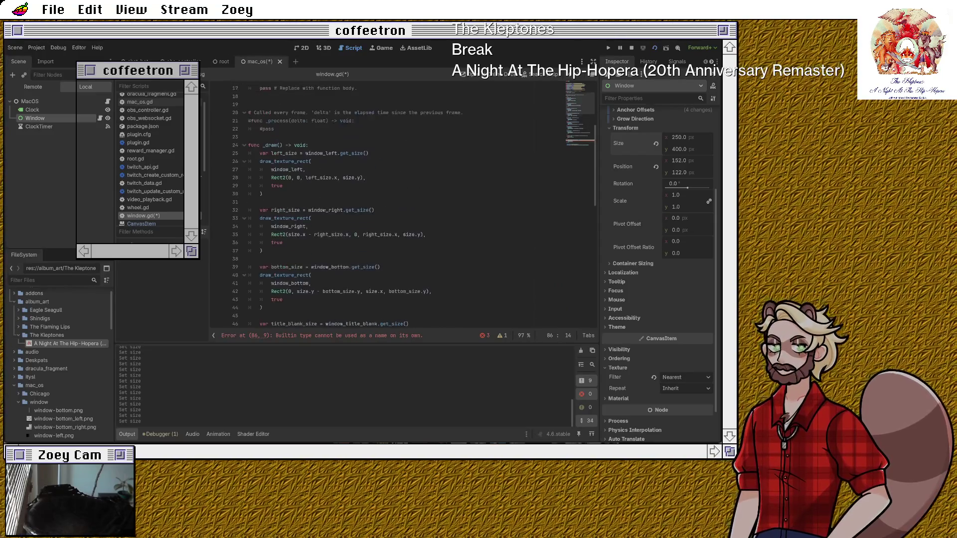
scroll(399, 209, "down", 15)
left_click_drag(280, 291, 280, 259)
Step: Comment out the unfinished title-stripes drawing code
key("ctrl+k")
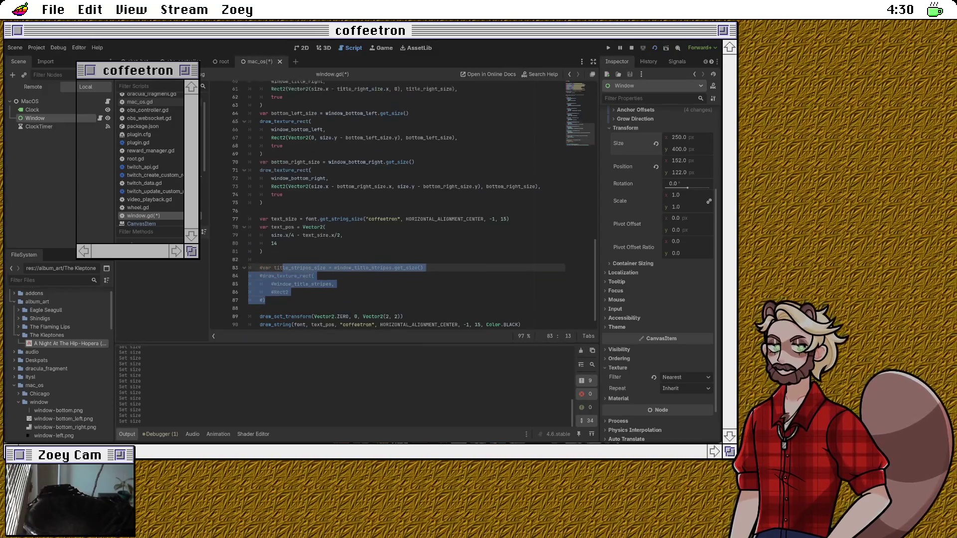
scroll(280, 259, "up", 9)
scroll(399, 204, "up", 4)
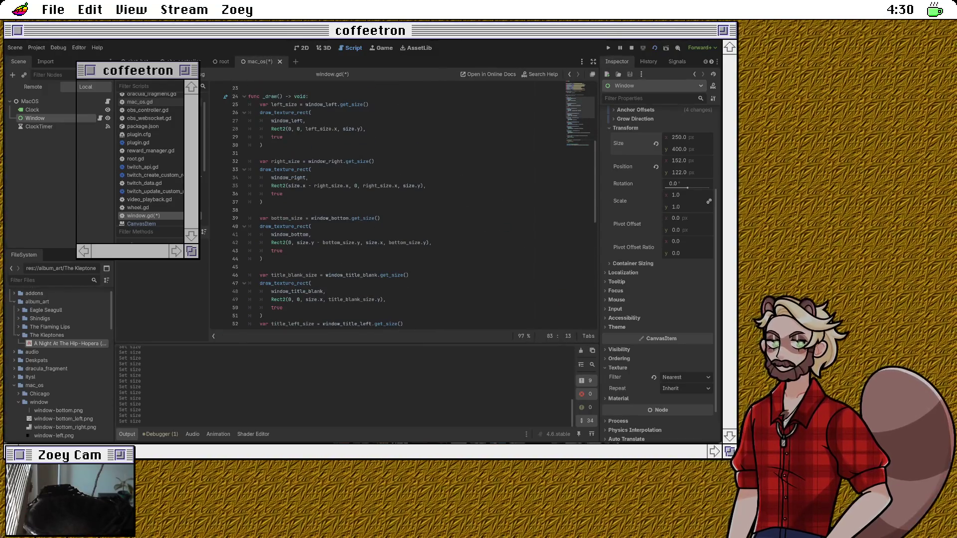
scroll(398, 205, "down", 2)
Step: Rename title_blank_size to title_stripes_size and the texture to window_title_stripes, then save
left_click(303, 226)
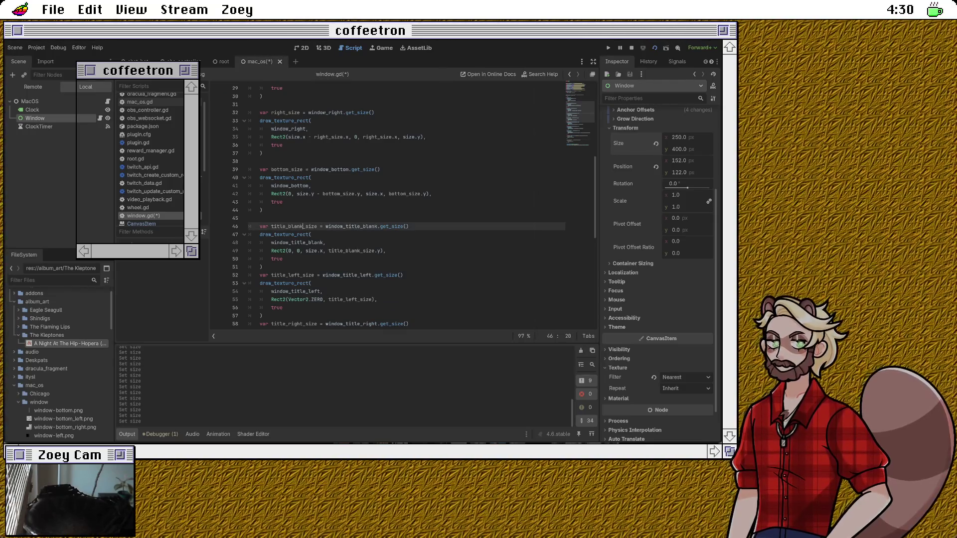
double_click(294, 227)
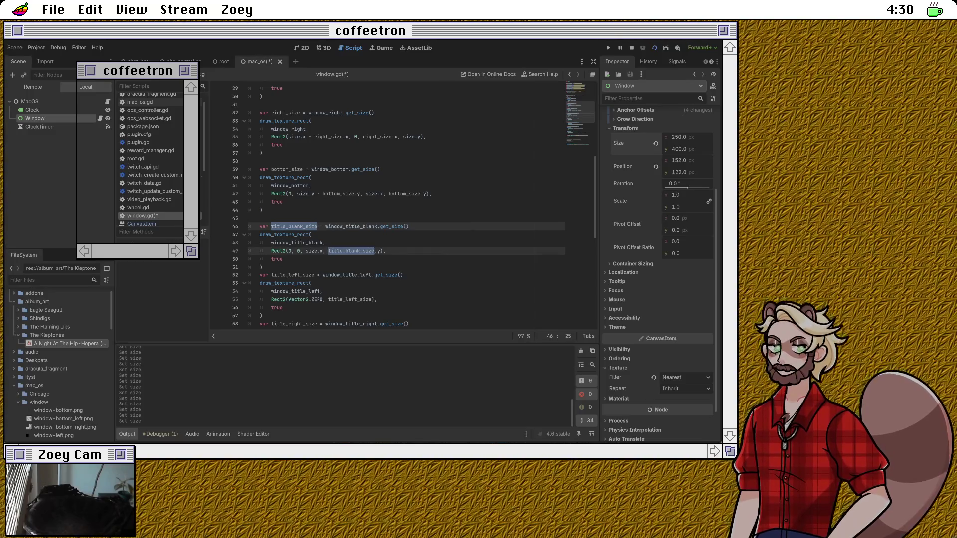
key("Left")
key("BackSpace")
key("BackSpace")
key("BackSpace")
type("stripes")
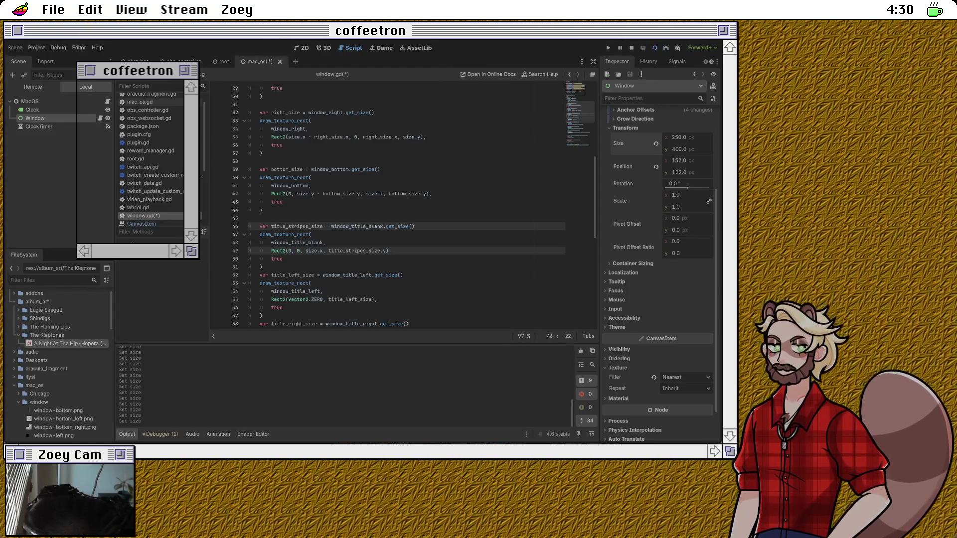
left_click(311, 234)
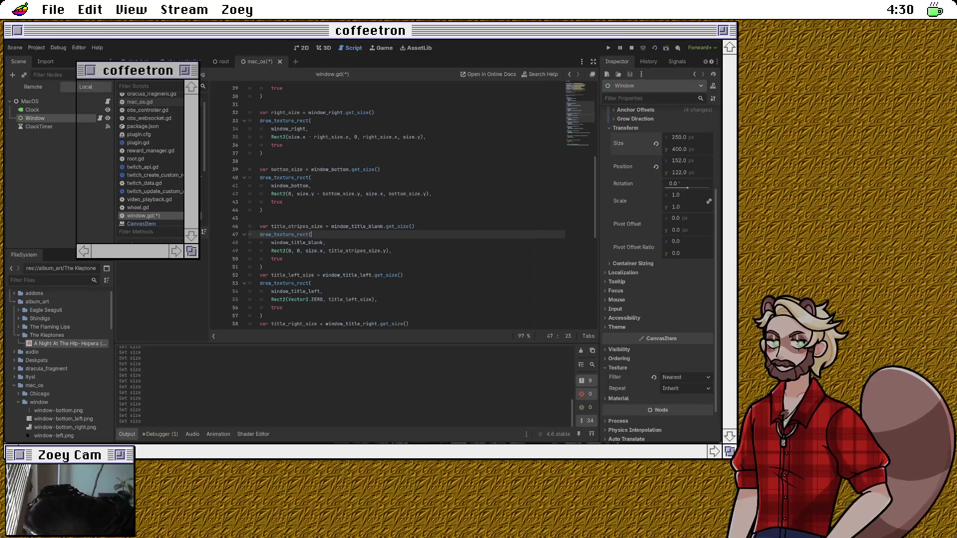
left_click(384, 226)
key("BackSpace")
key("BackSpace")
key("BackSpace")
type("stripes")
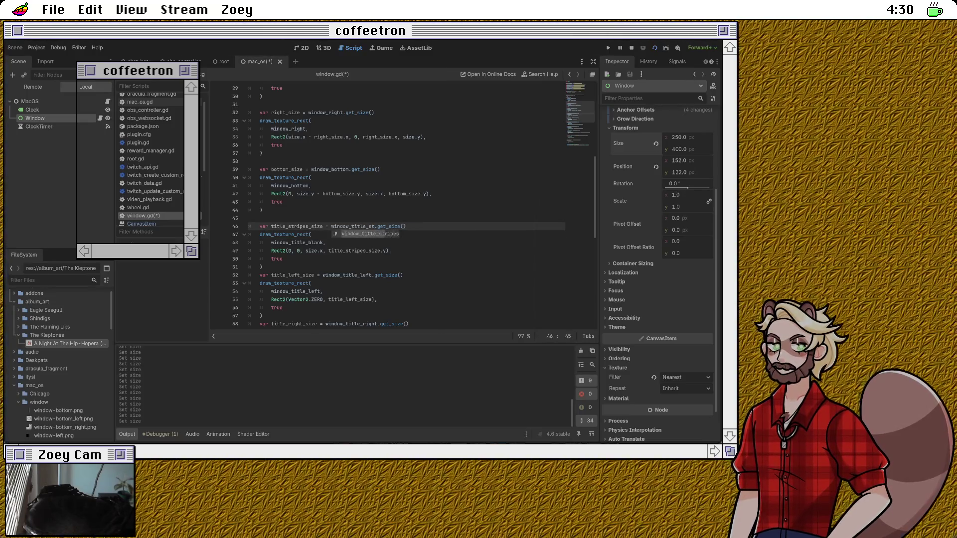
key("ctrl+s")
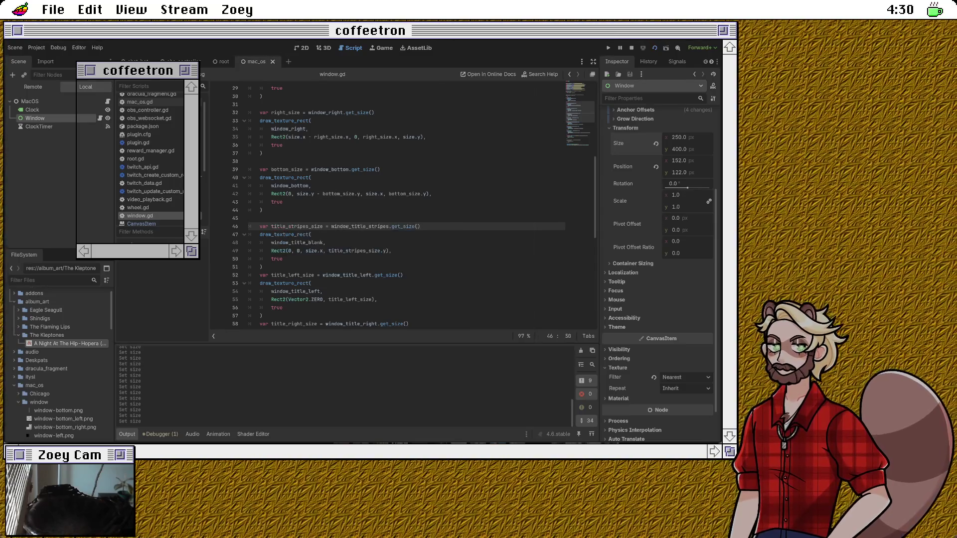
Step: Adjust the Window node's Size x up to 299 and save the scene
left_click(679, 137)
key("Up")
key("Up")
key("Up")
key("Down")
left_click(283, 258)
key("ctrl+s")
left_click(679, 137)
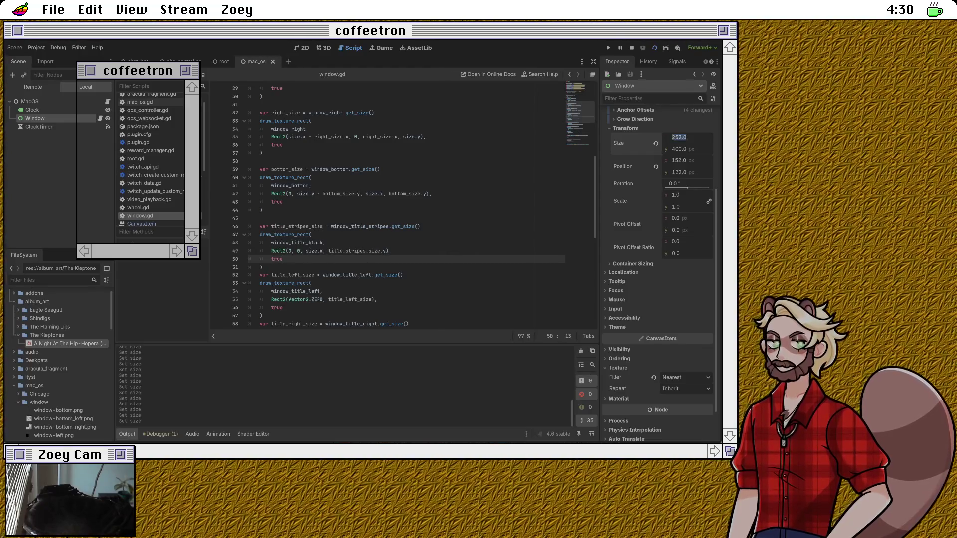
key("Up")
key("Up")
key("Up")
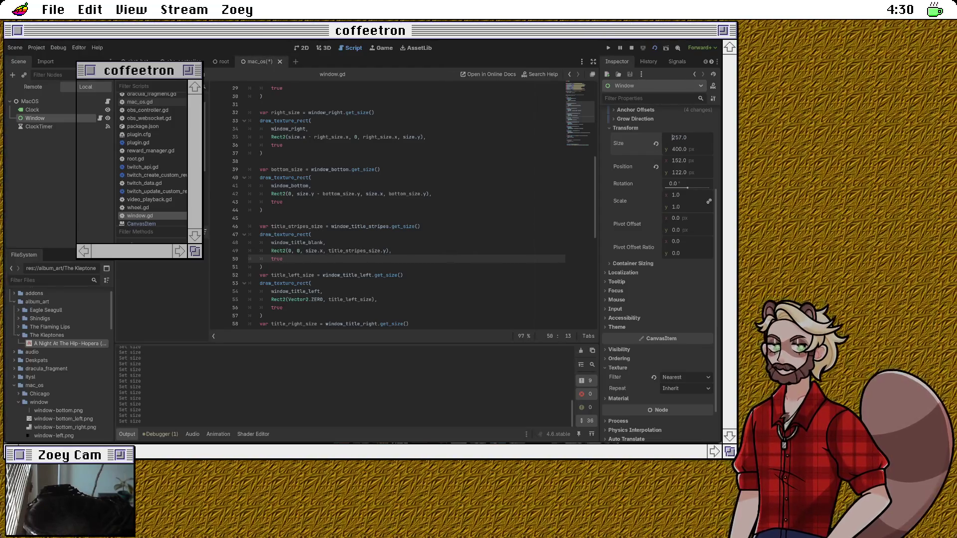
key("Up")
key("Up")
key("Up")
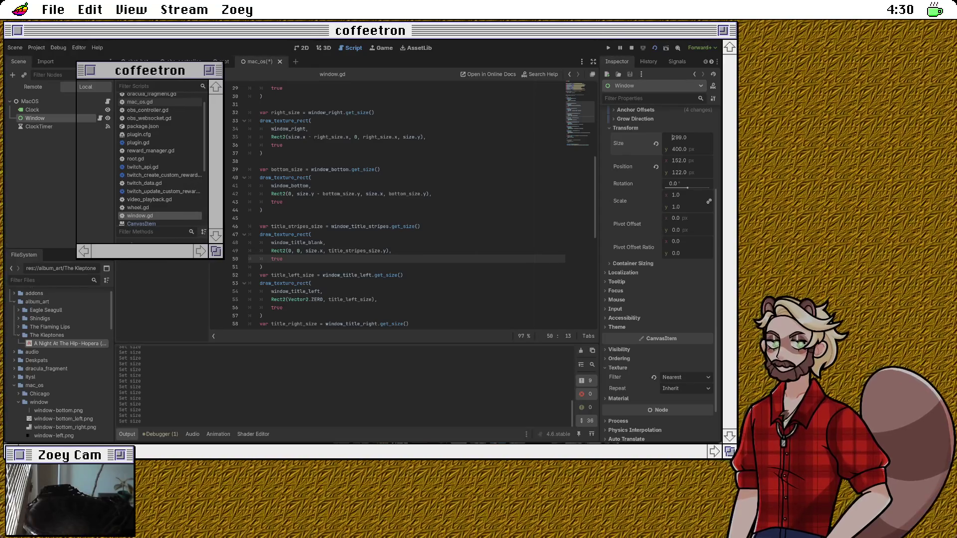
left_click(312, 235)
Step: Replace window_title_blank with window_title_stripes on line 48 and save the script
double_click(297, 226)
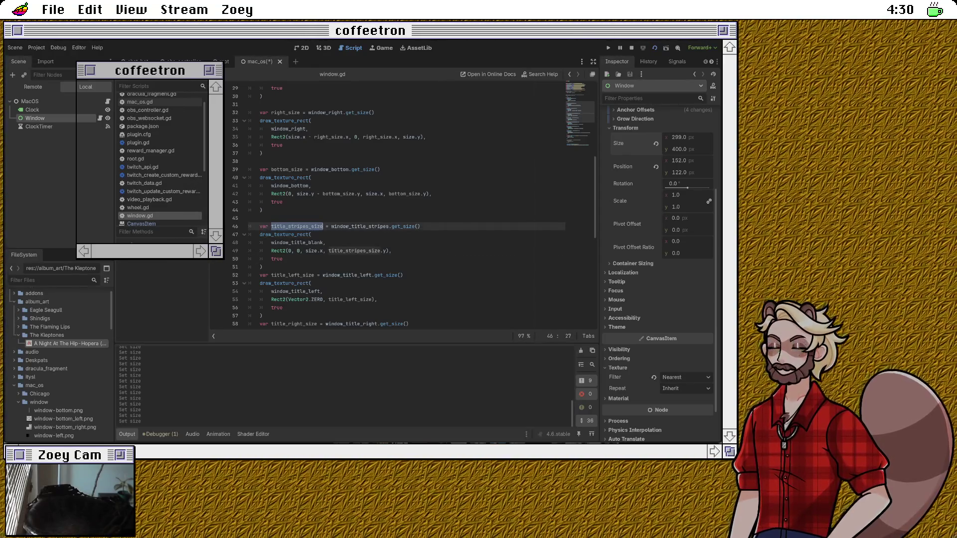
double_click(297, 242)
type("window_")
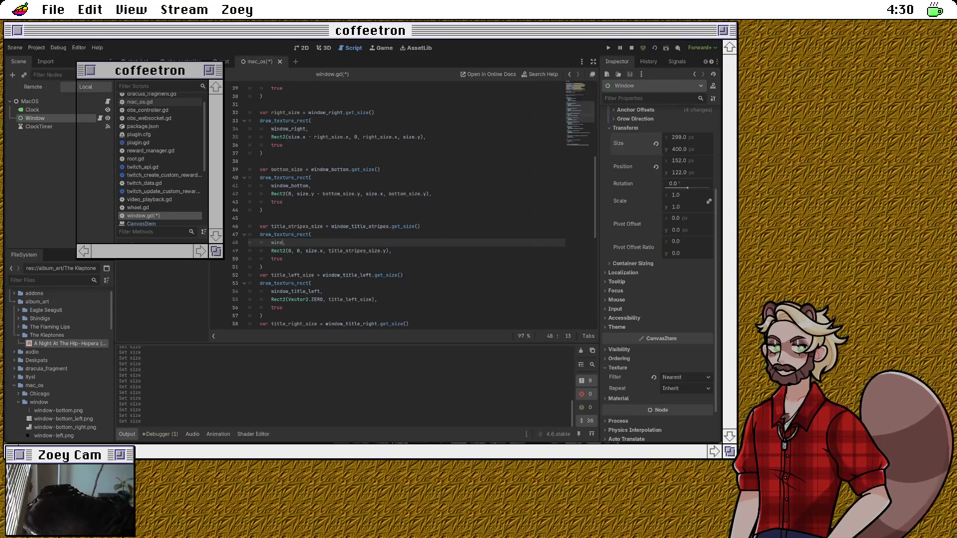
type("title_st")
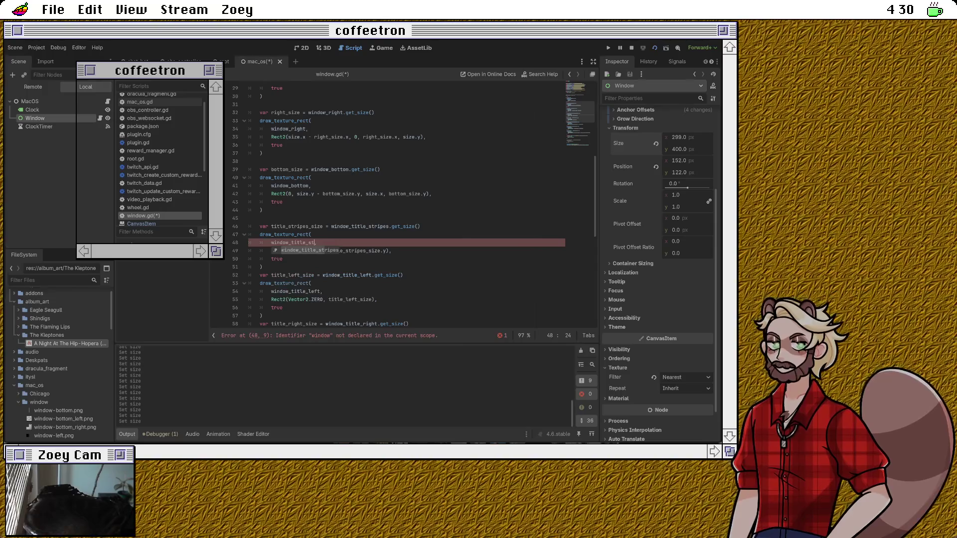
key("Return")
key("ctrl+s")
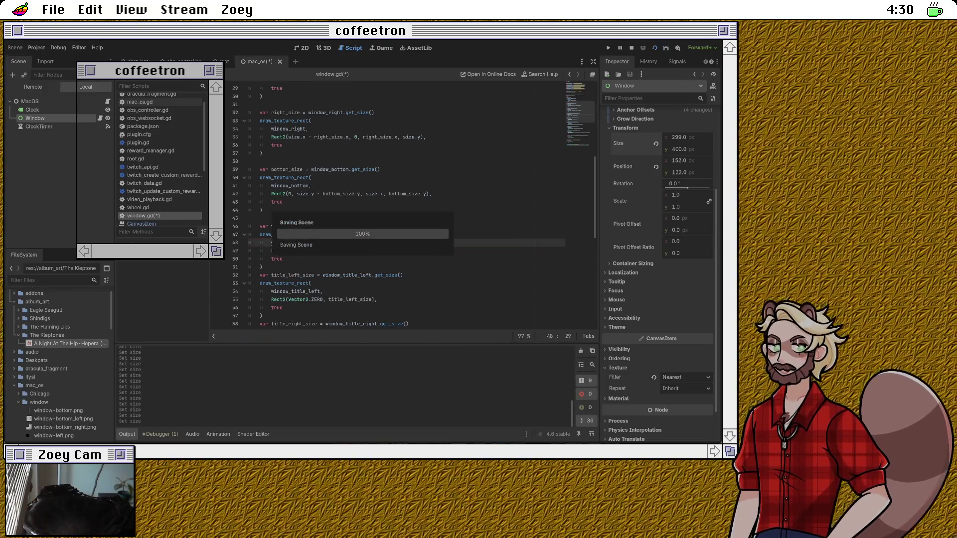
Step: Set the Window node's Size x to 300 in the Inspector
left_click(679, 137)
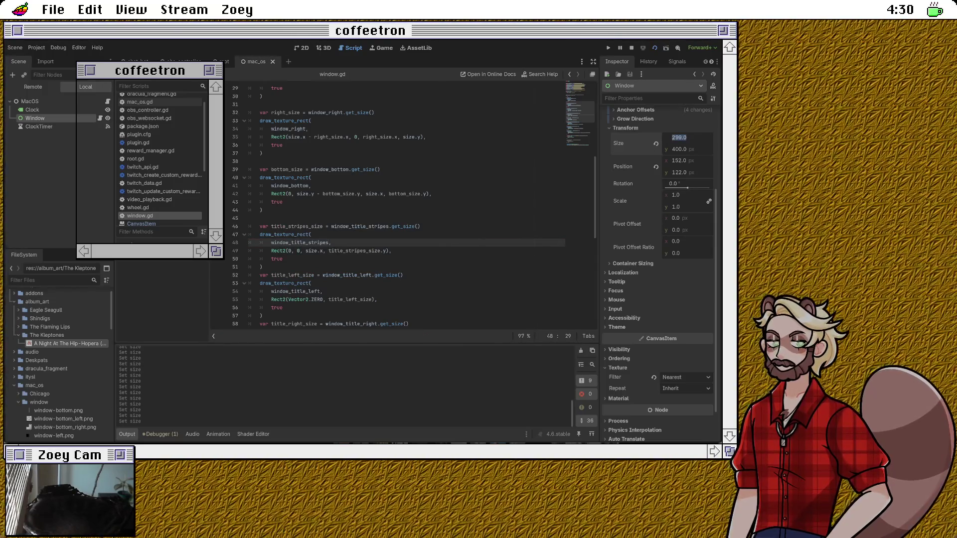
type("300")
key("Return")
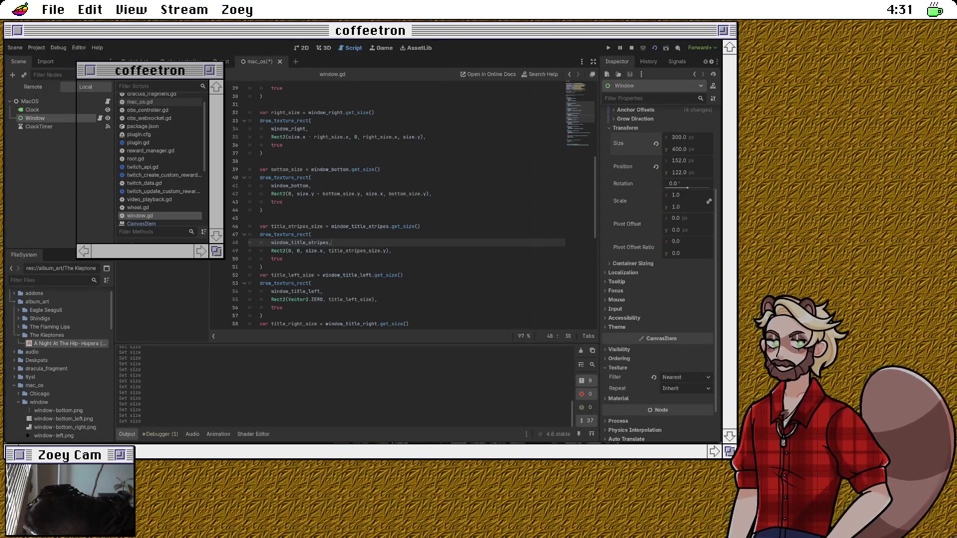
scroll(399, 204, "down", 8)
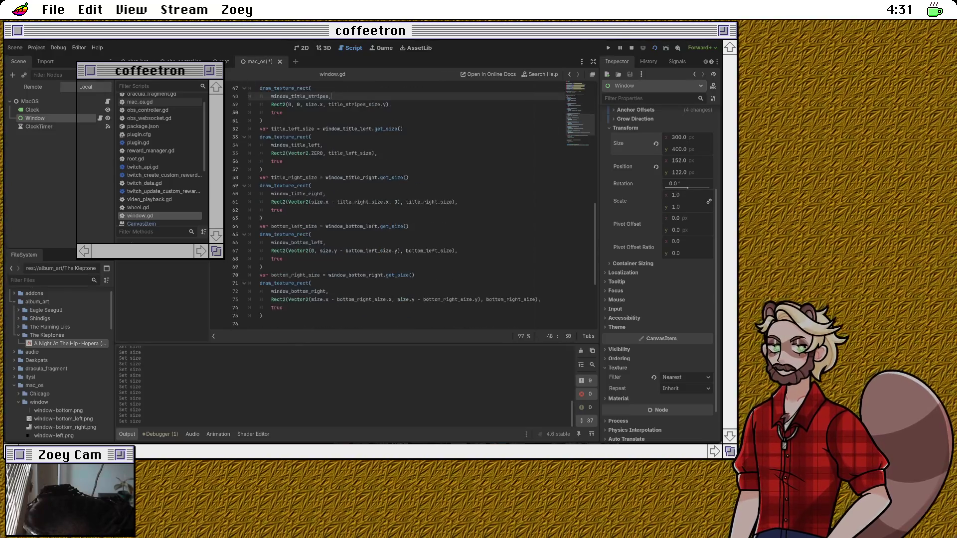
Step: Uncomment the drawing block on lines 83–87 with Ctrl+K
scroll(427, 206, "down", 3)
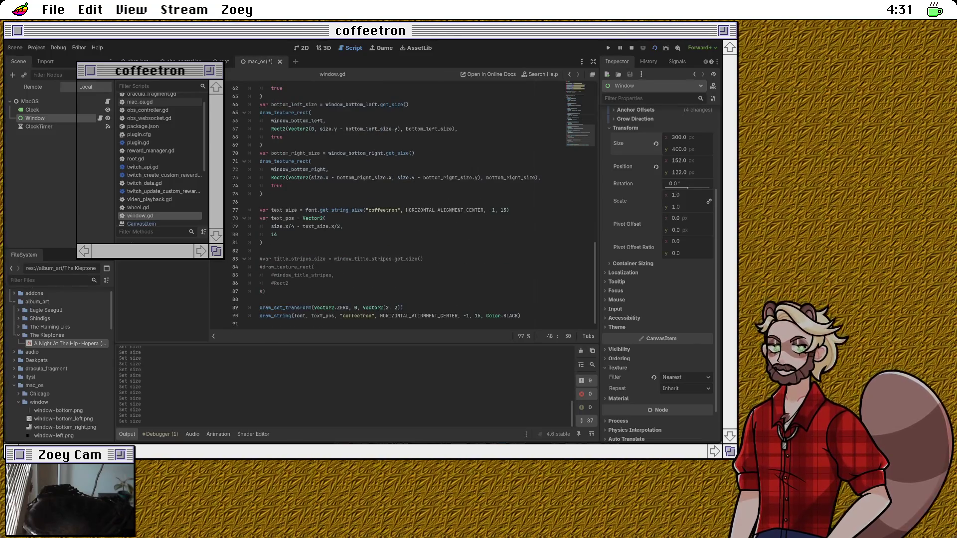
left_click(289, 283)
left_click(249, 292)
key("shift+Down")
left_click(266, 291)
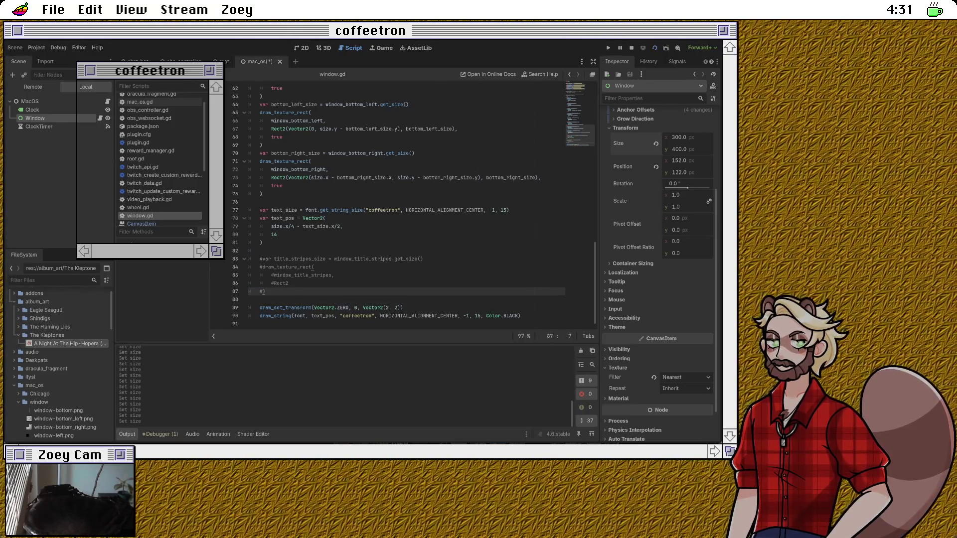
left_click_drag(266, 292, 276, 259)
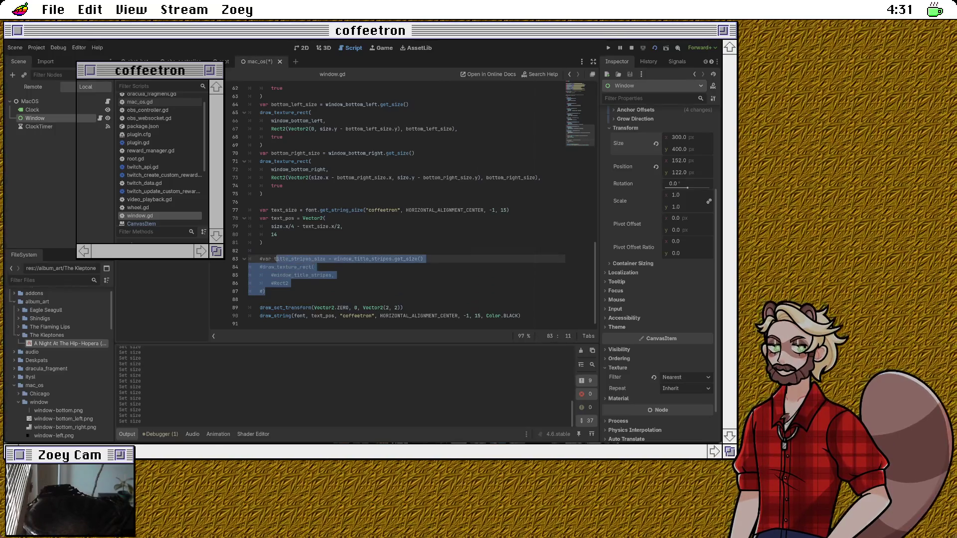
key("ctrl+k")
Step: Rename its variable to title_blank_size and switch both texture references to window_title_blank
double_click(279, 259)
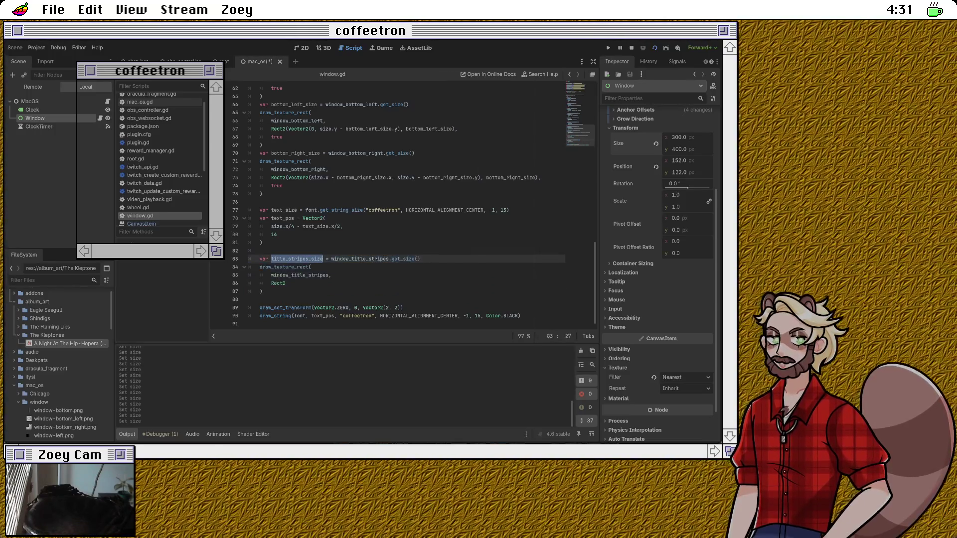
type("title_blan")
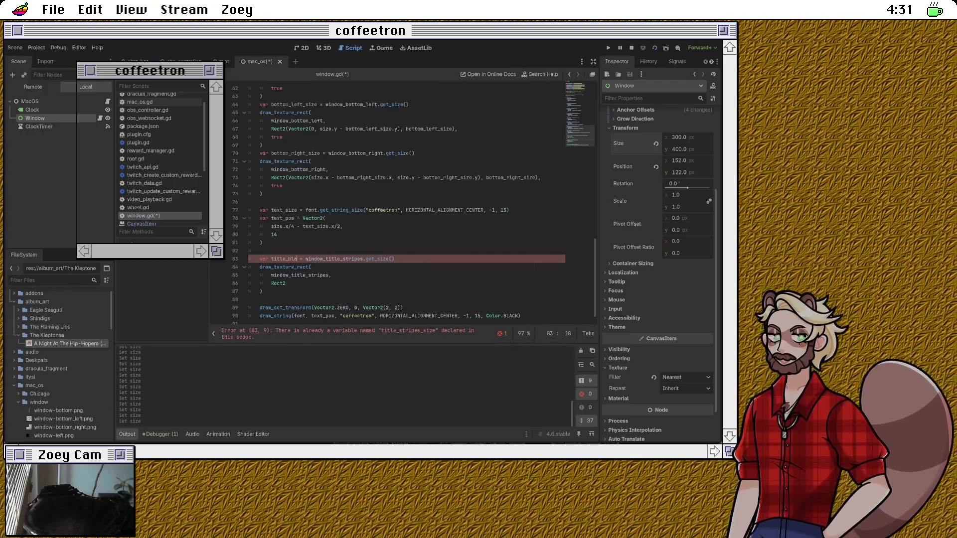
type("k_si")
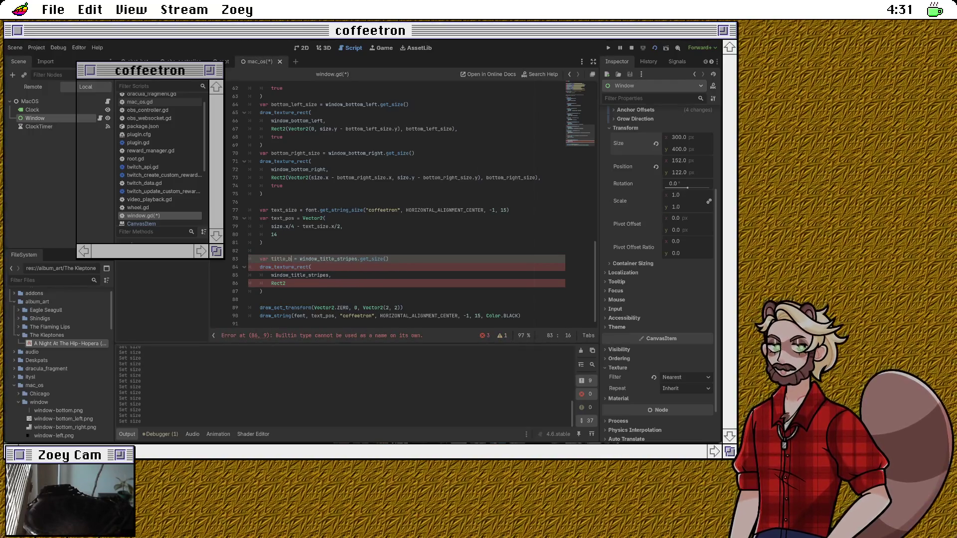
type("ze")
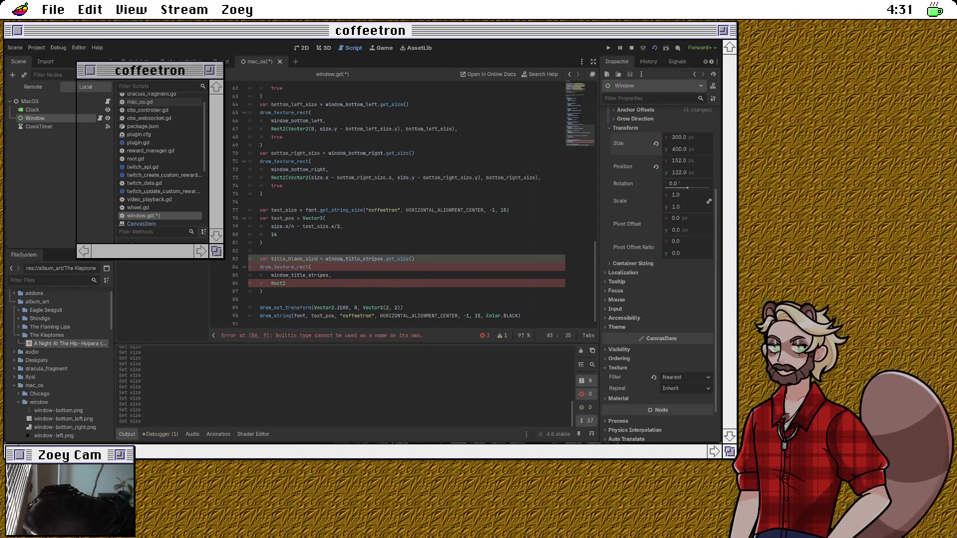
key("BackSpace")
key("BackSpace")
key("BackSpace")
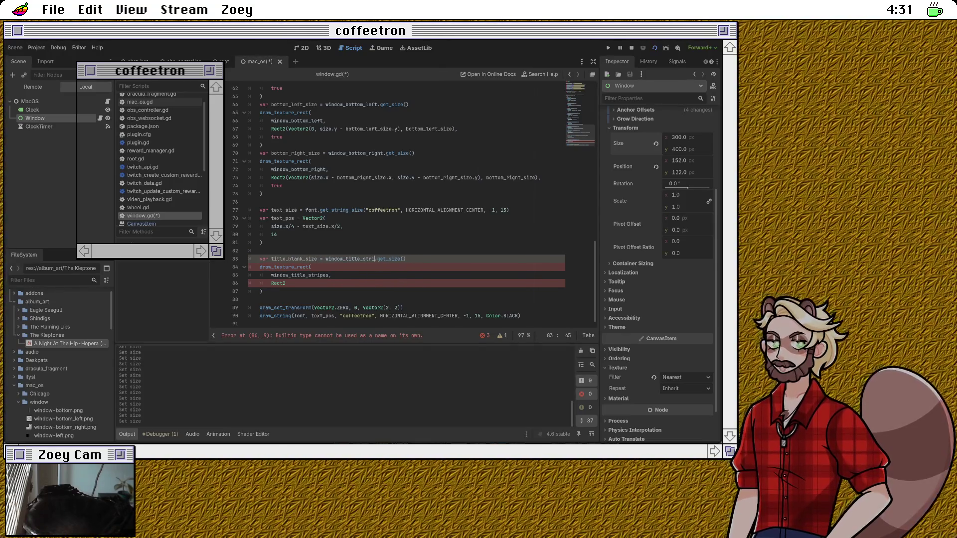
type("bla")
key("Return")
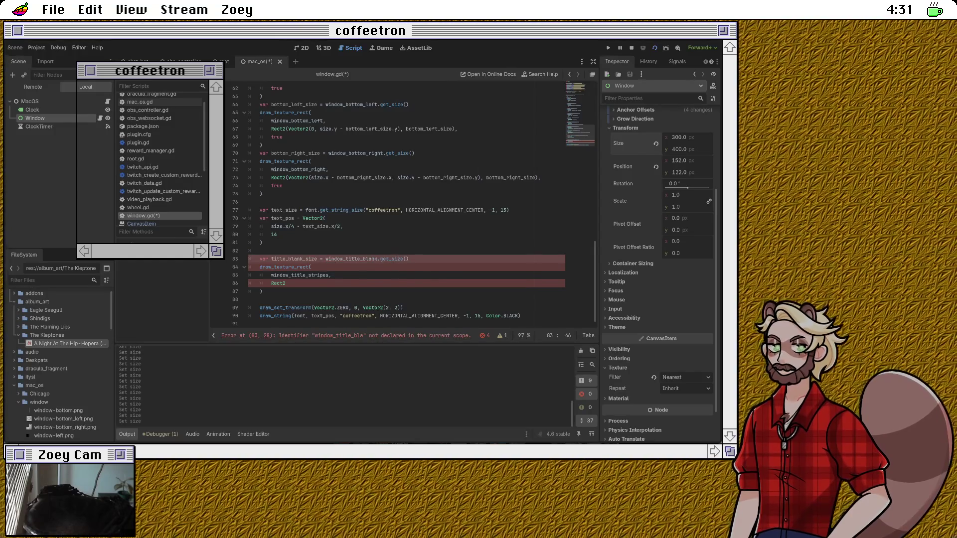
left_click(315, 275)
double_click(315, 276)
type("window_tit")
key("Return")
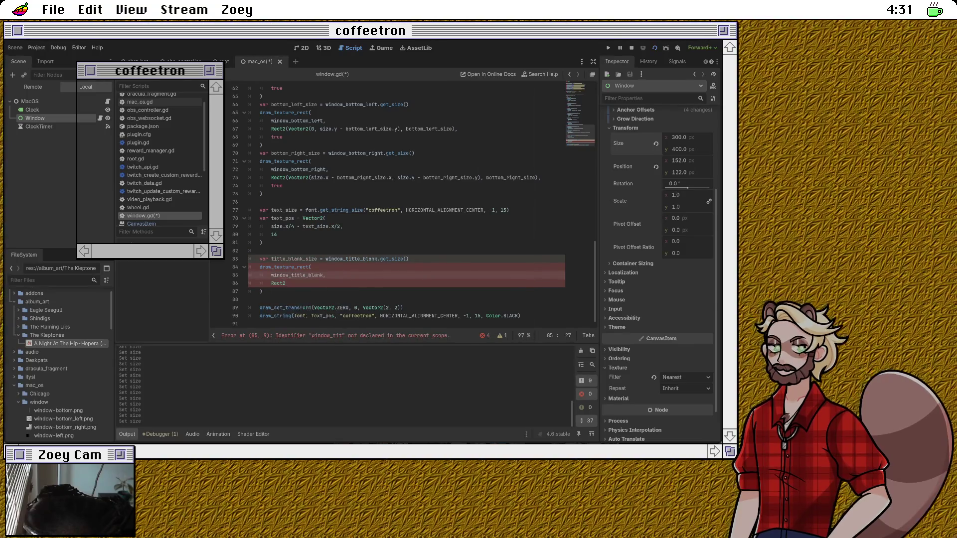
key("Down")
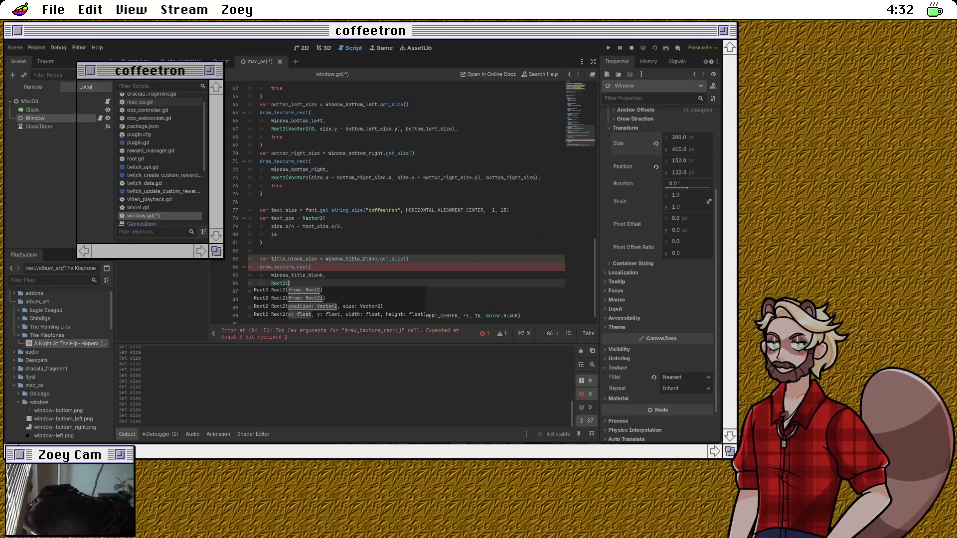
Step: Fill the Rect2 with text_pos.x - 14, 0, text_size.x + 28, title_blank_size.y
type("text_pos.")
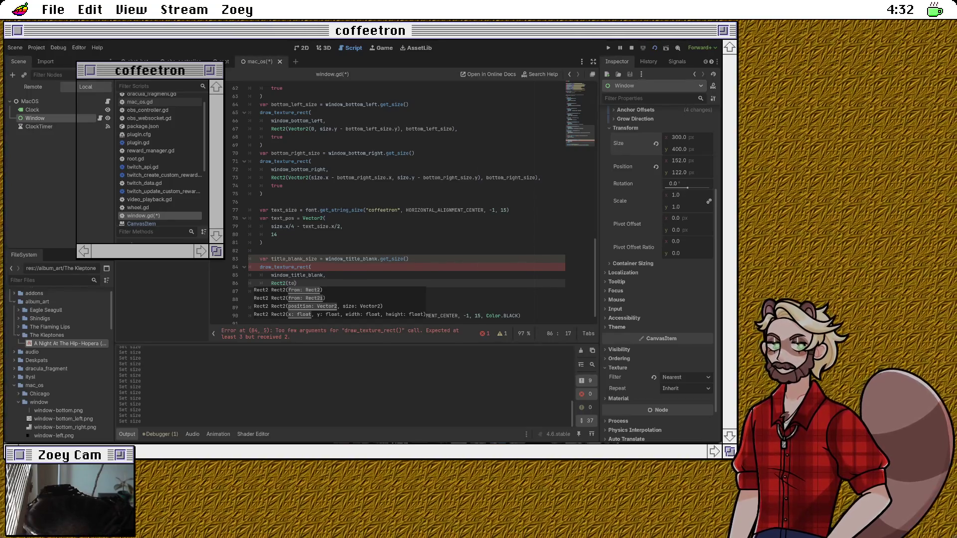
type("x - 1")
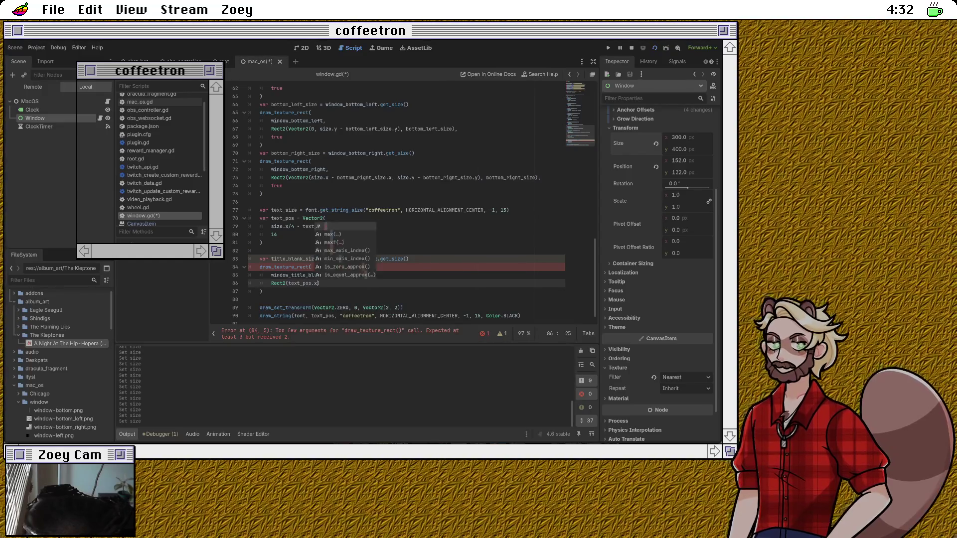
type("4, 0,")
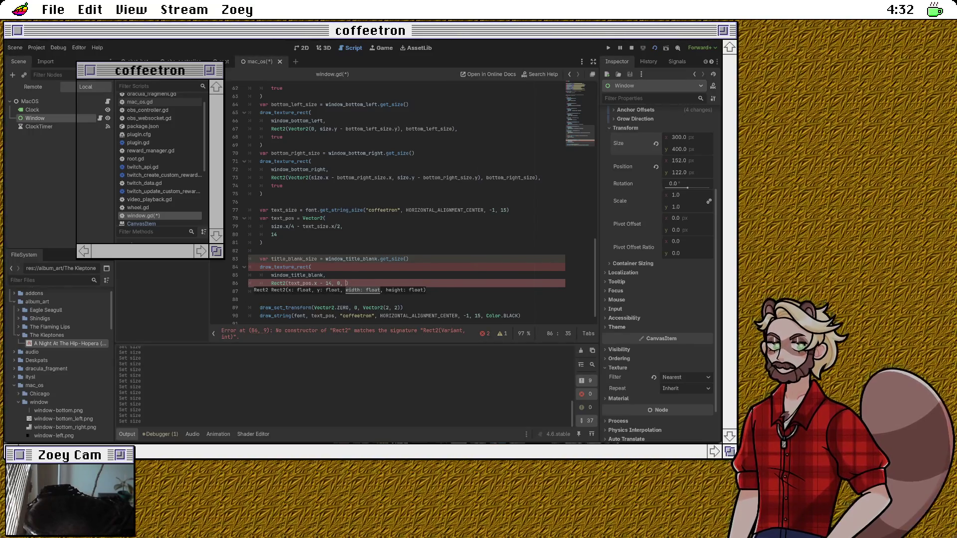
scroll(399, 199, "down", 1)
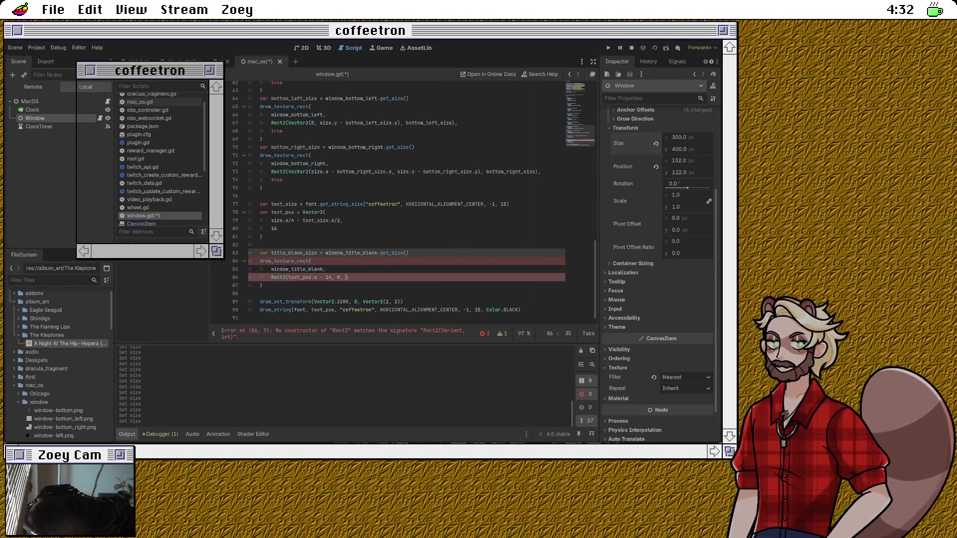
type("text_siz")
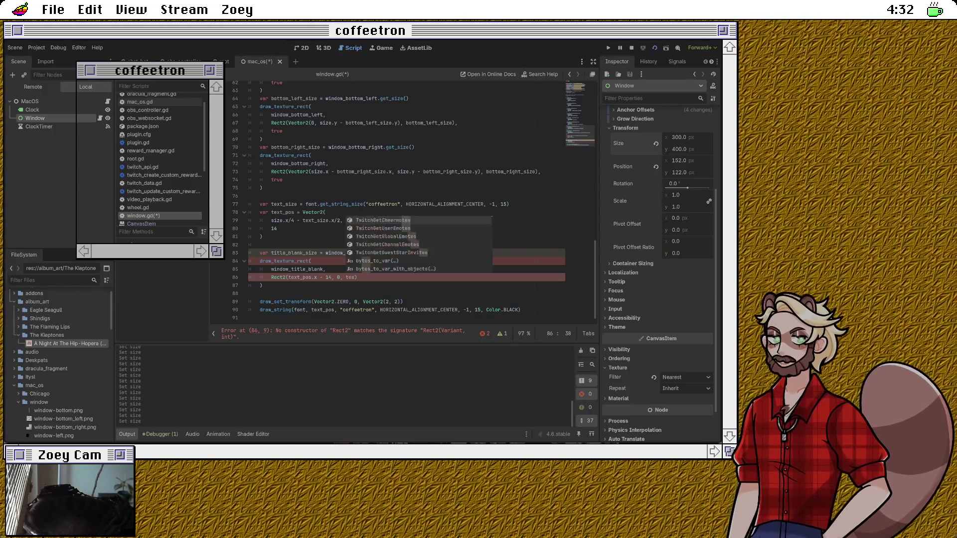
type("e.x")
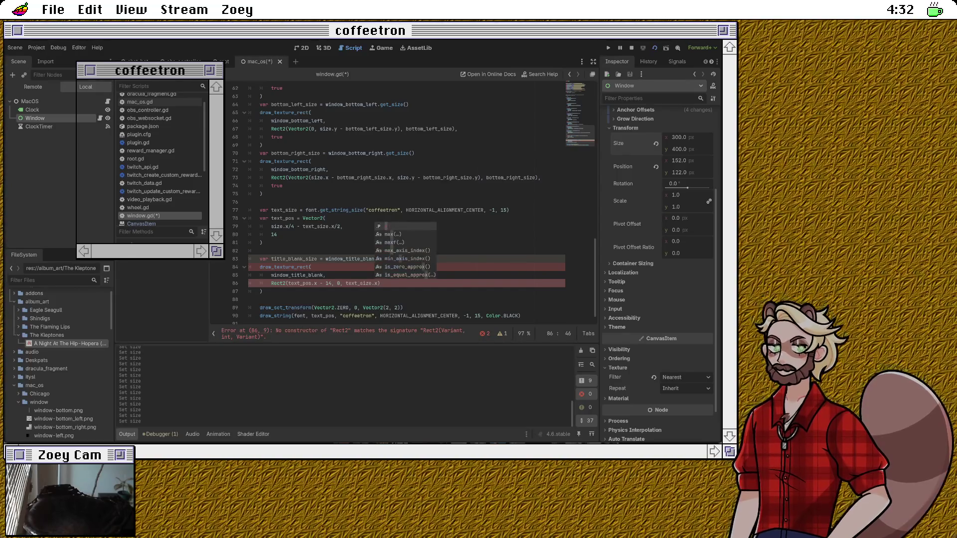
type(" +")
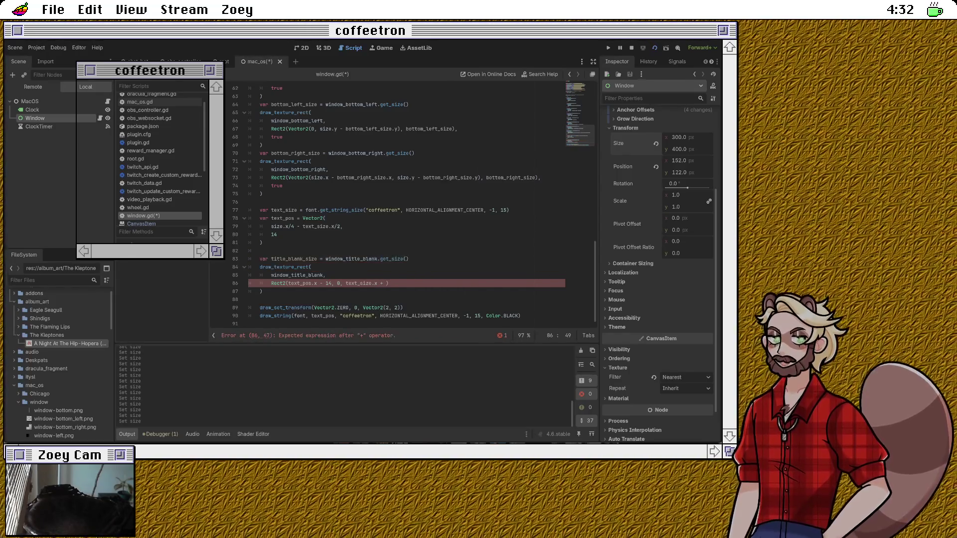
key("BackSpace")
key("BackSpace")
type("28,")
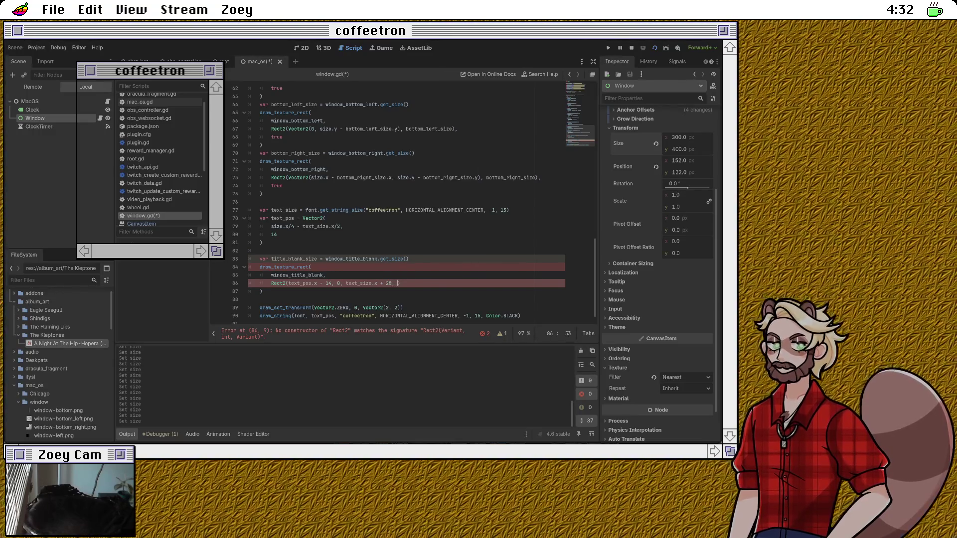
type("title_")
key("Return")
type(".s")
key("BackSpace")
type("y")
Step: Add a final true argument, save the script, and nudge the Window width down one pixel
key("Down")
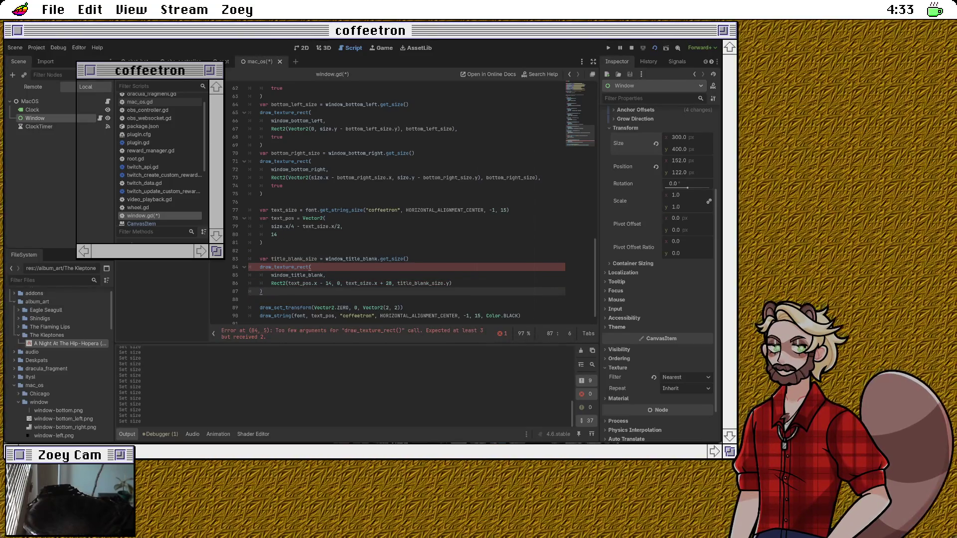
key("Up")
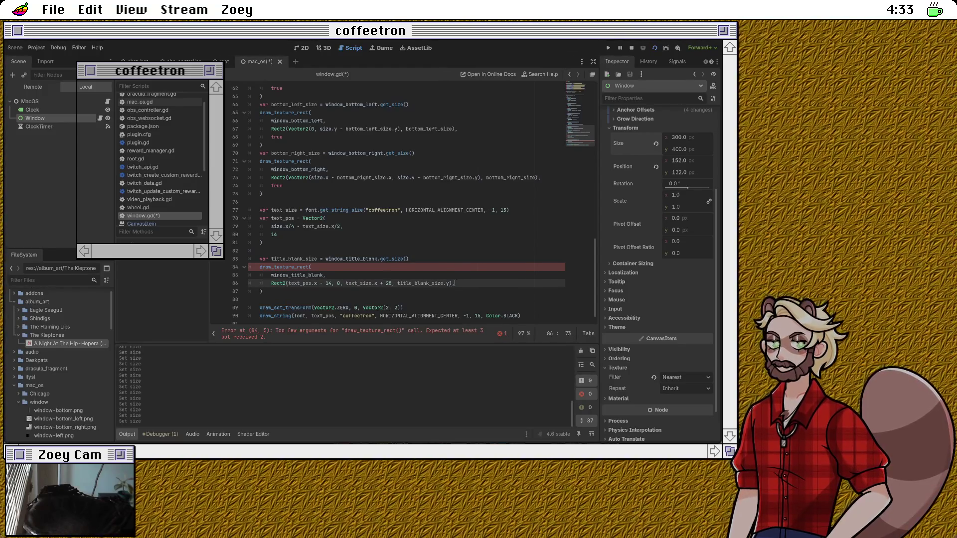
key("Return")
type("true")
key("Down")
key("Down")
key("Up")
key("ctrl+Down")
key("ctrl+s")
left_click(679, 137)
key("Down")
Step: Set the Window width to 307 px and multiply text_pos.x by 2 on line 86
key("Up")
key("Up")
key("Up")
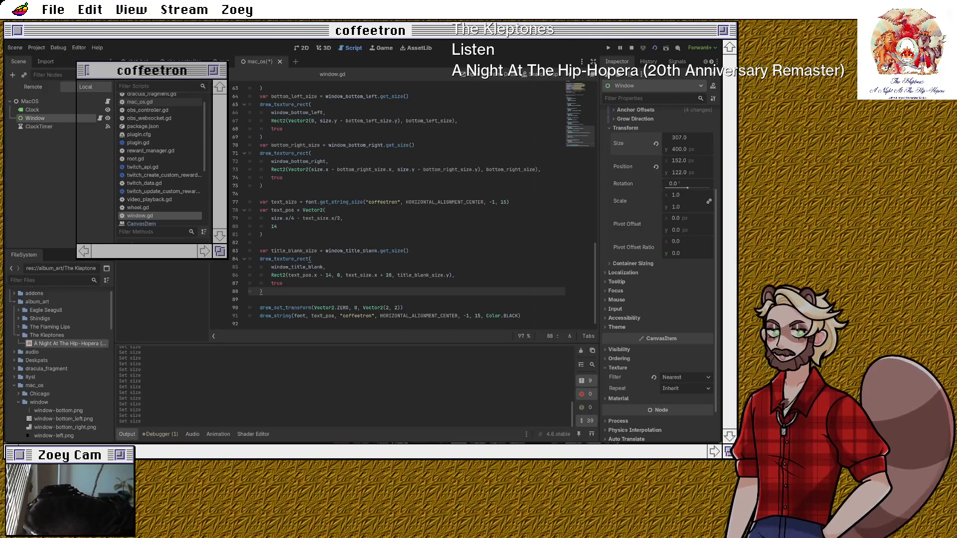
left_click(283, 283)
double_click(300, 275)
left_click(317, 275)
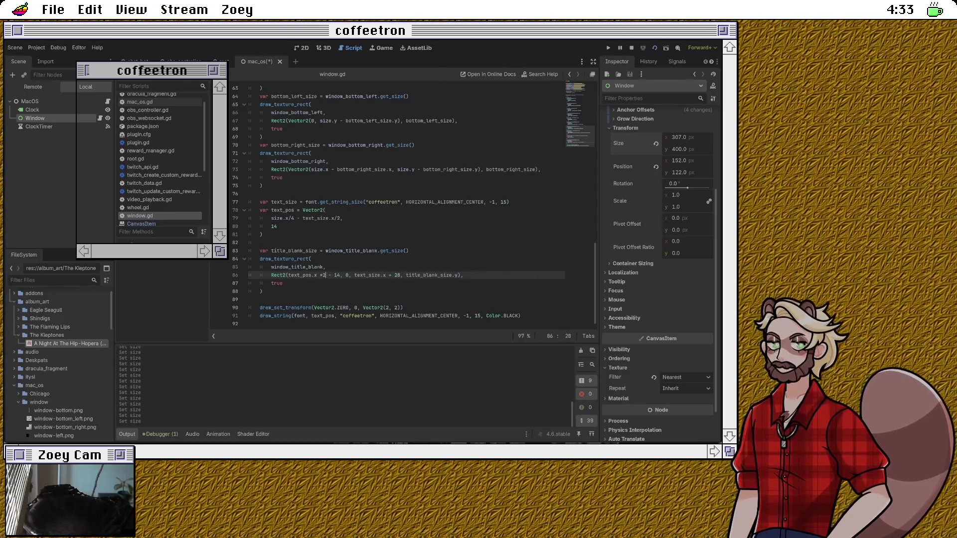
type("*2")
left_click(282, 283)
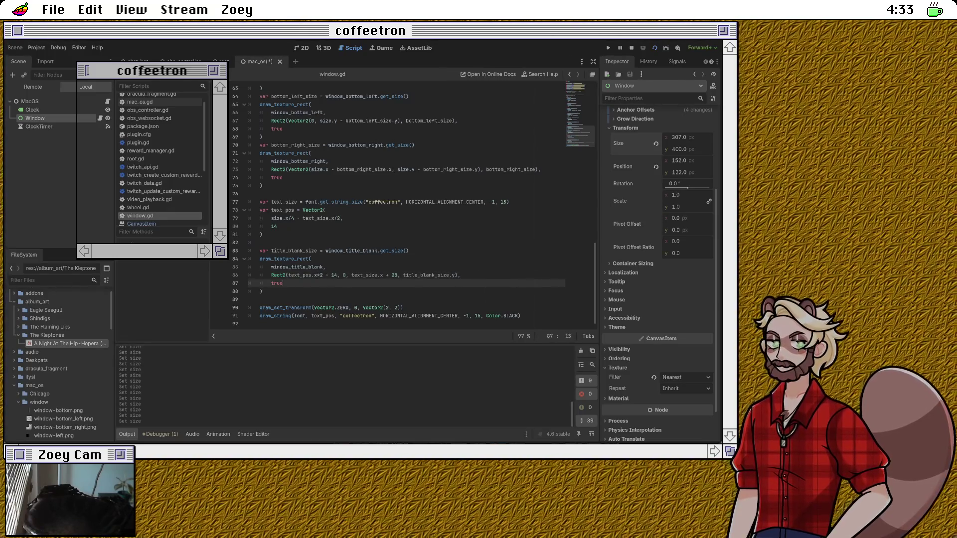
Step: Multiply text_size.x by 2 too, save, and lower the Window width to 306 px
left_click(383, 275)
type("*2")
left_click(282, 283)
key("ctrl+s")
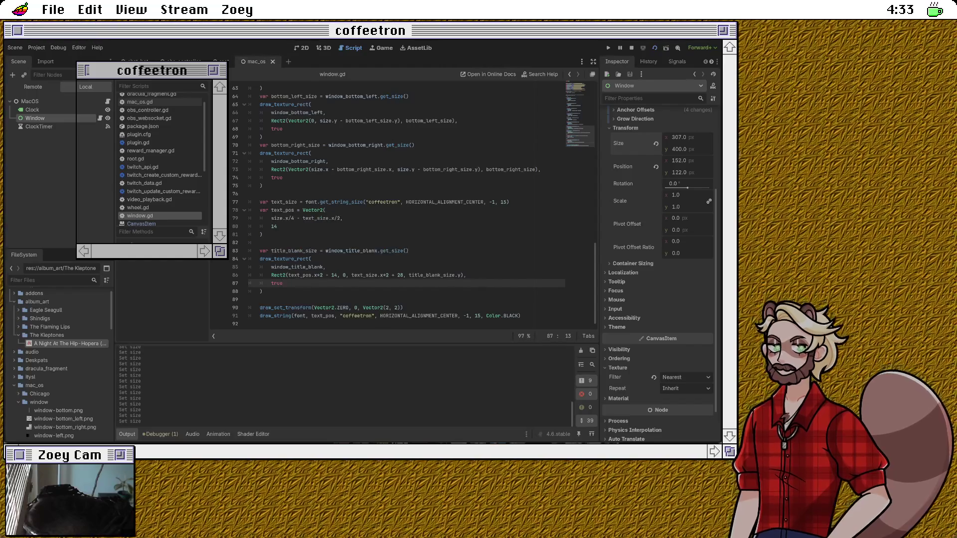
left_click(679, 137)
key("Down")
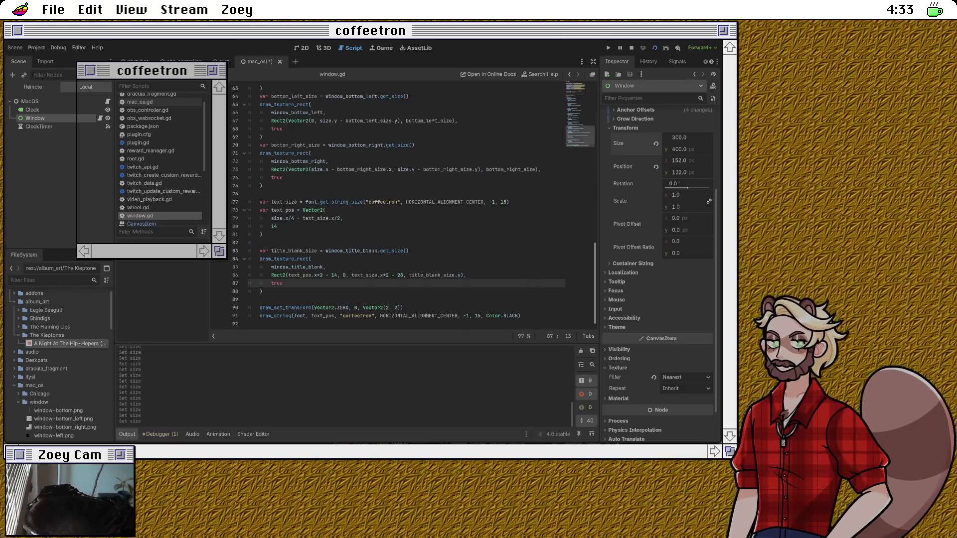
Step: Step the Window's Size x up to about 513 px, then back down to 488 px
key("Up")
key("Up")
key("Up")
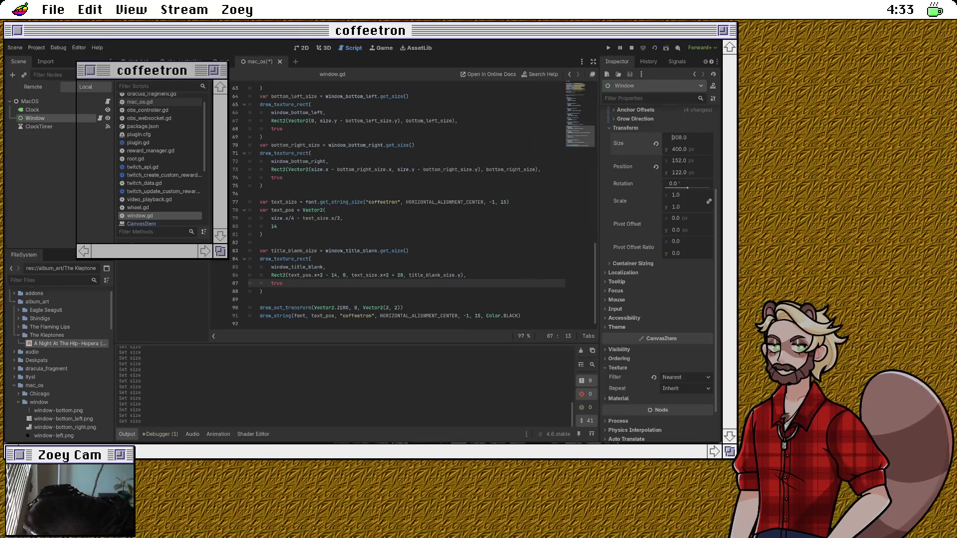
key("Up")
key("Up")
key("Up")
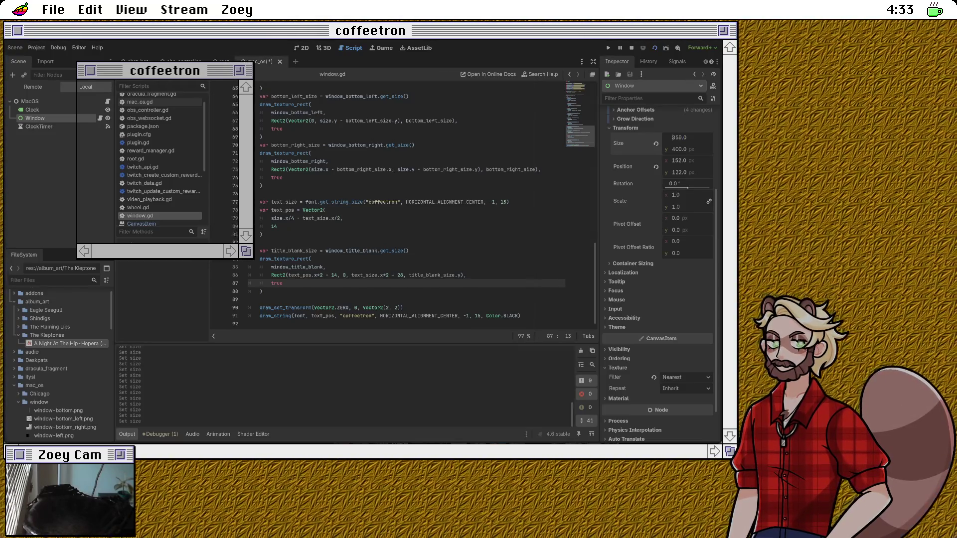
key("Up")
key("Up")
key("Up")
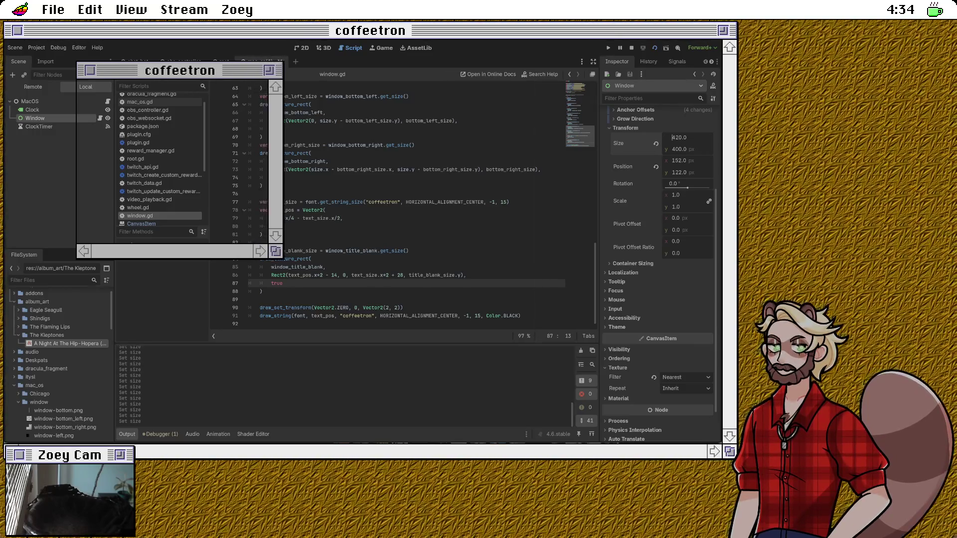
key("Up")
key("Up")
key("Up")
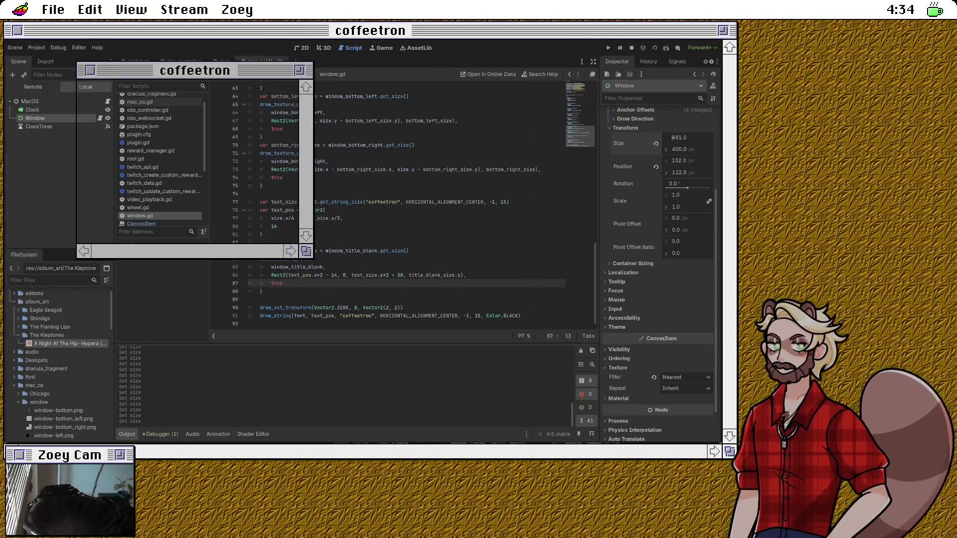
key("Down")
key("Down")
key("Down")
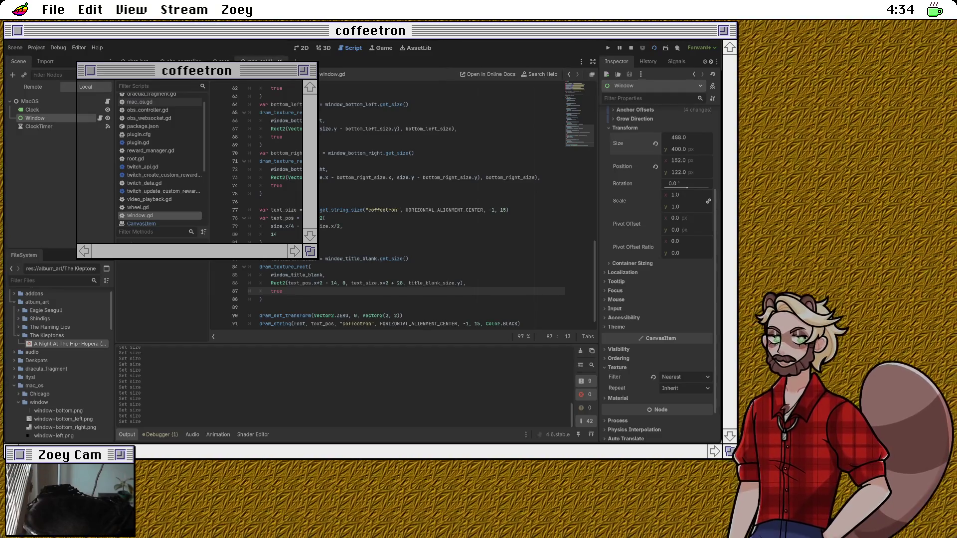
Step: Uncomment the _process function stub on lines 21–22 of window.gd
scroll(407, 206, "up", 10)
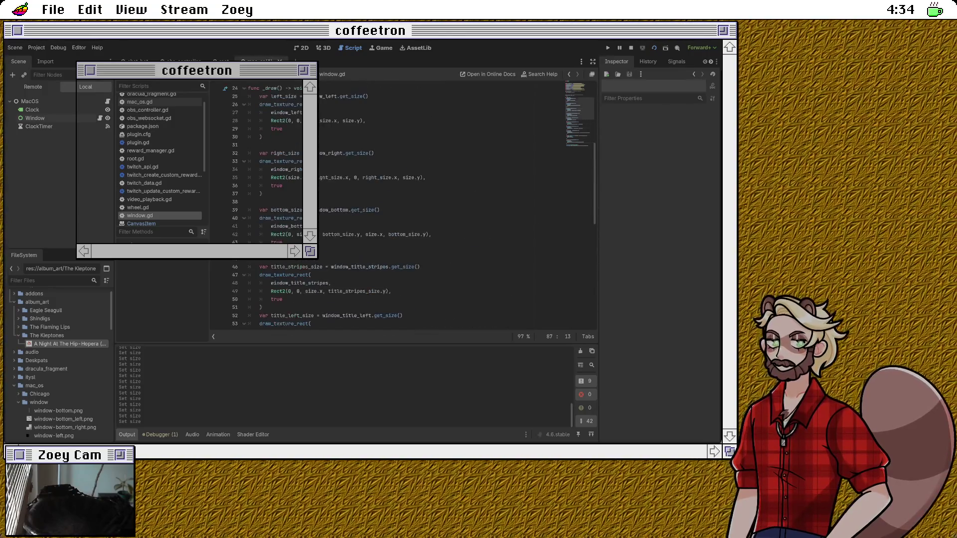
scroll(407, 206, "up", 8)
scroll(407, 207, "down", 2)
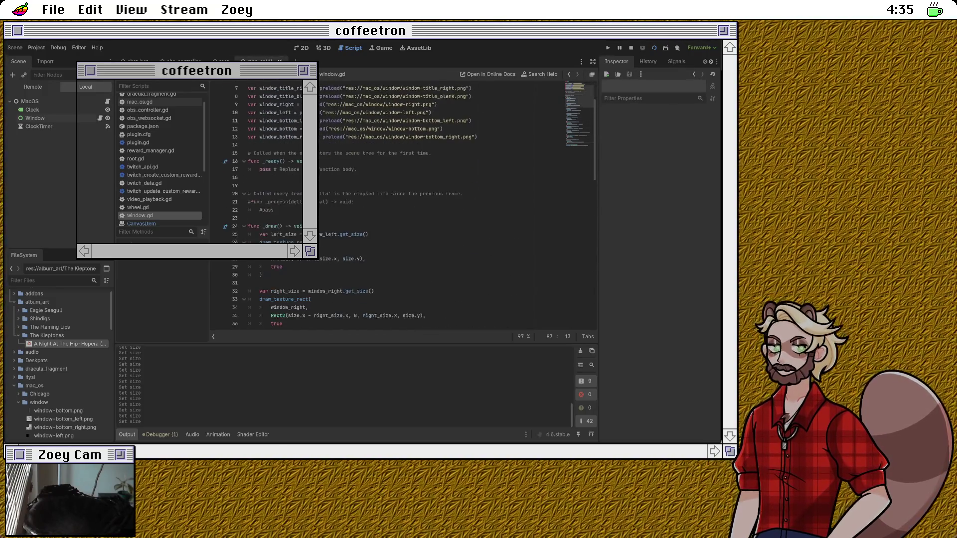
left_click(369, 234)
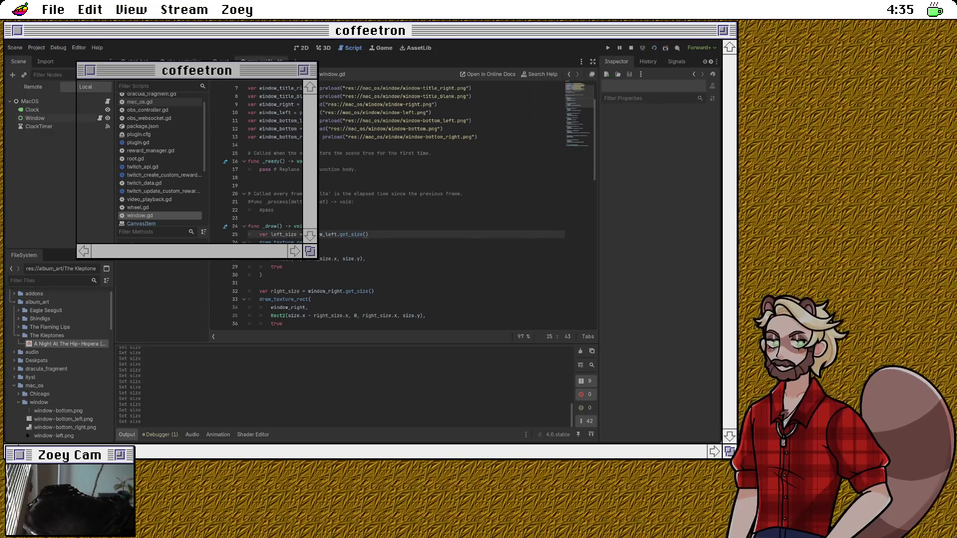
scroll(407, 207, "up", 2)
left_click(274, 259)
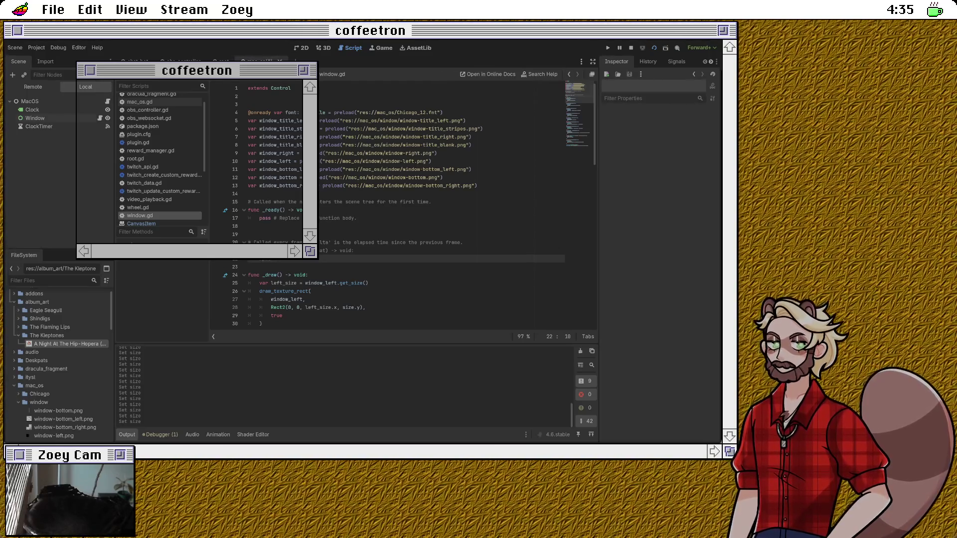
key("Up")
key("shift+Down")
key("shift+Down")
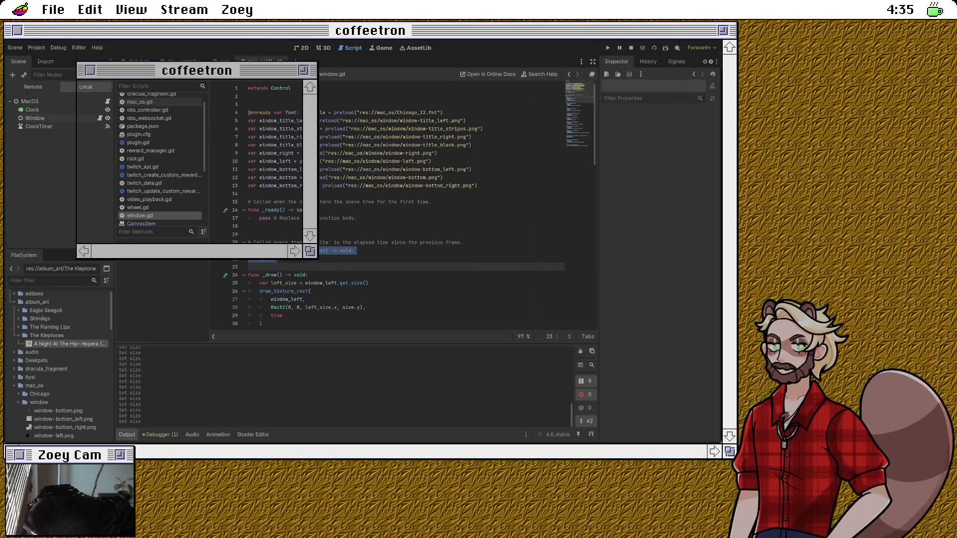
key("BackSpace")
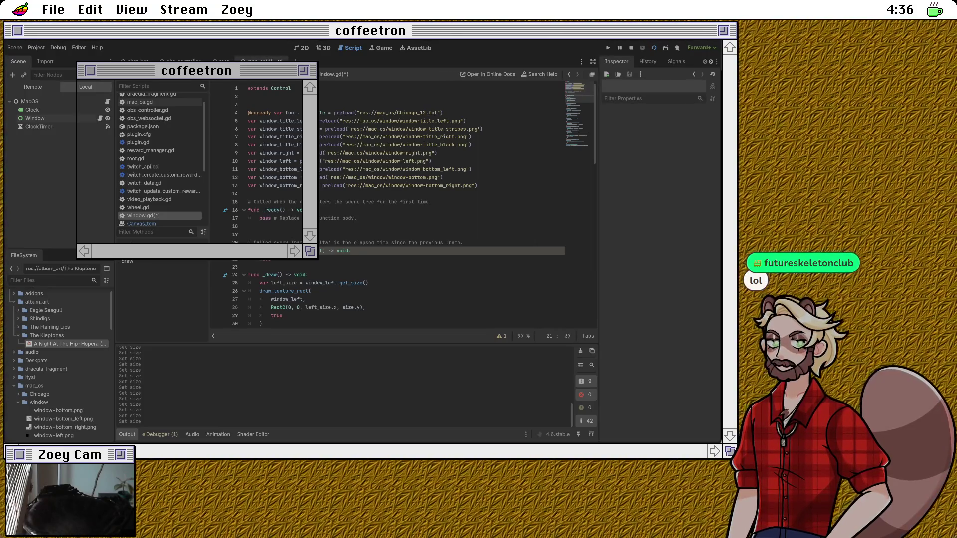
left_click(272, 258)
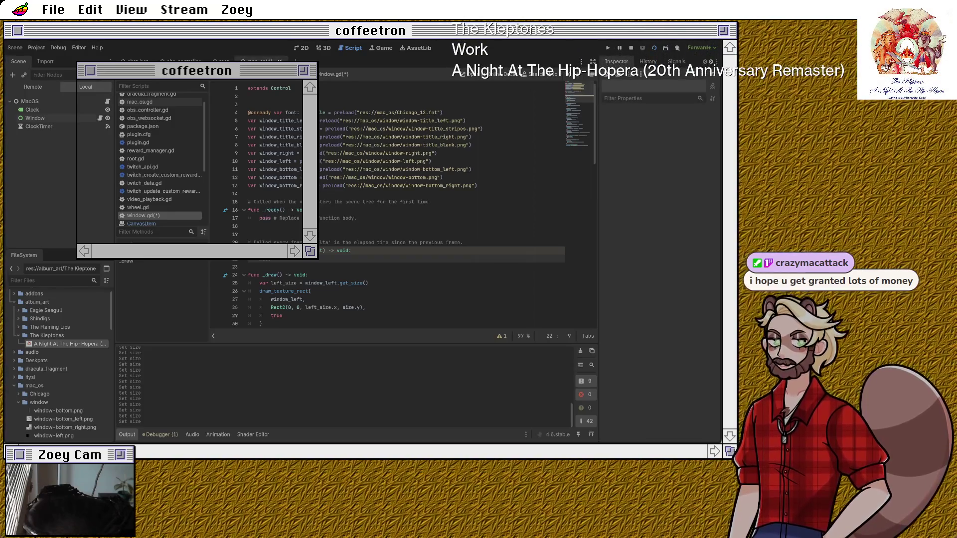
scroll(159, 149, "down", 1)
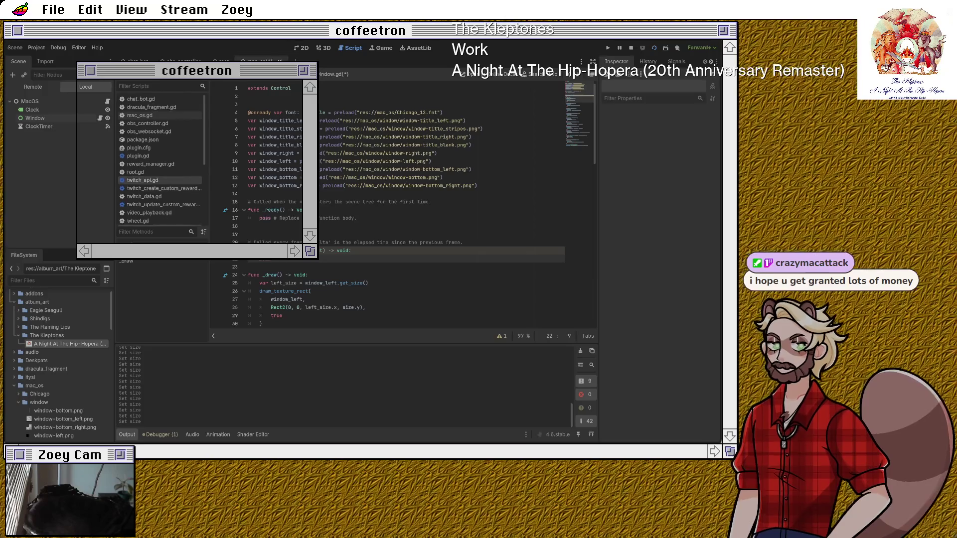
scroll(159, 150, "down", 5)
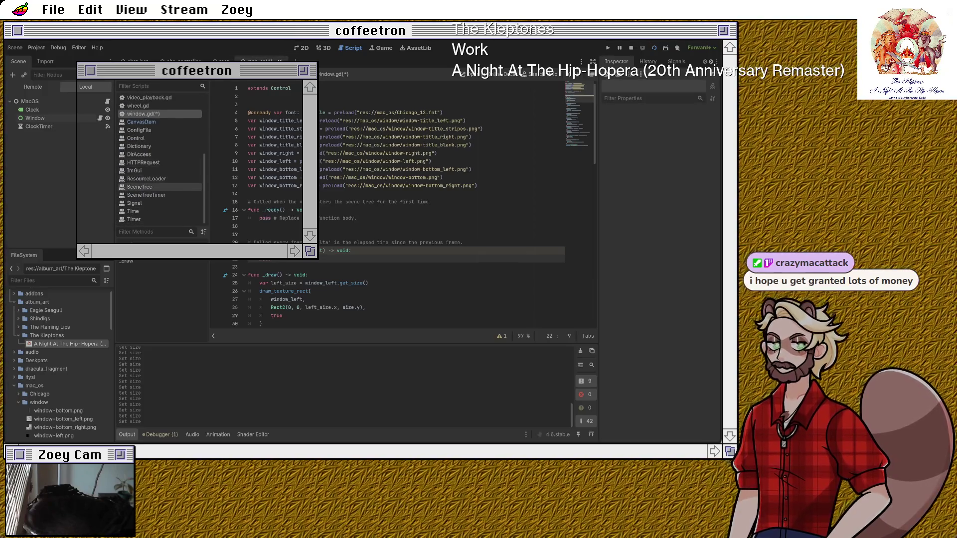
scroll(159, 203, "up", 4)
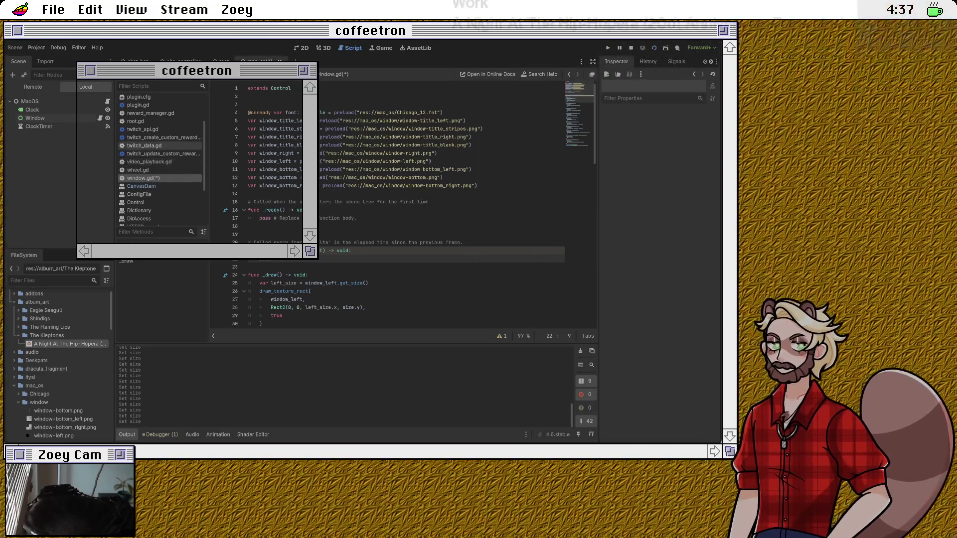
scroll(160, 149, "up", 1)
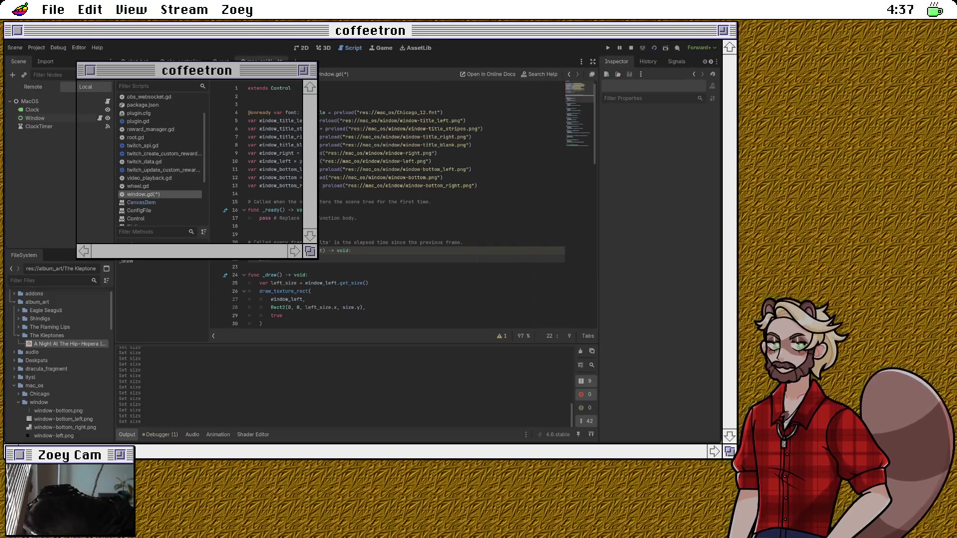
scroll(159, 150, "up", 2)
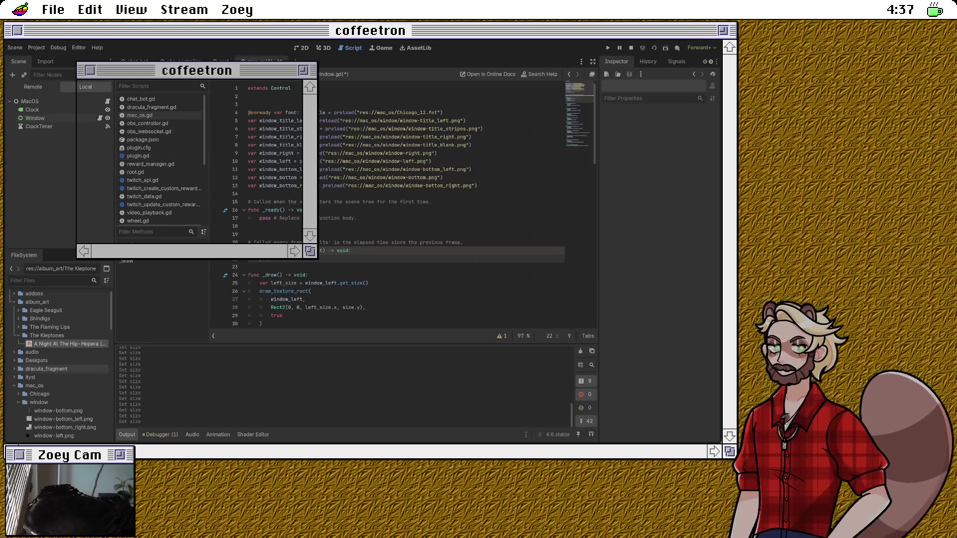
scroll(60, 361, "down", 1)
scroll(60, 359, "down", 10)
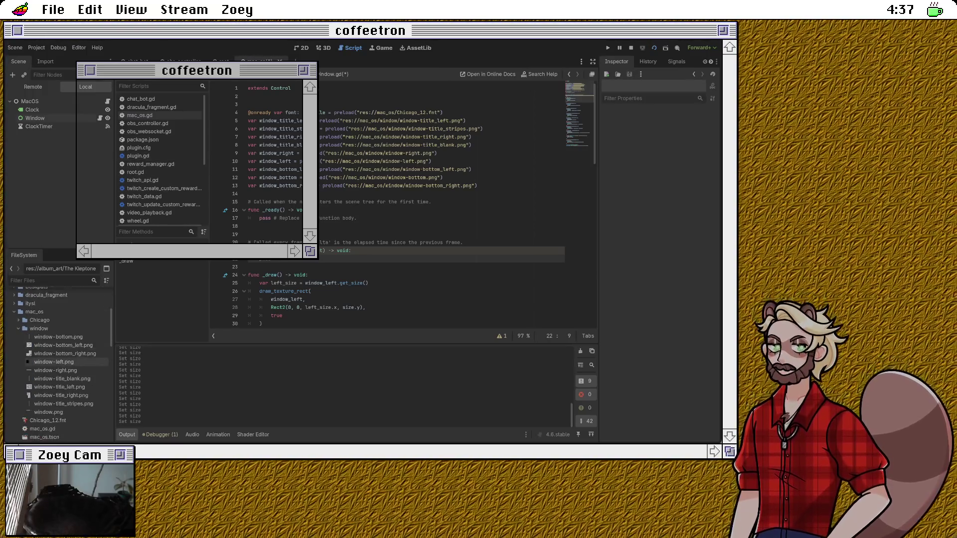
scroll(59, 359, "down", 10)
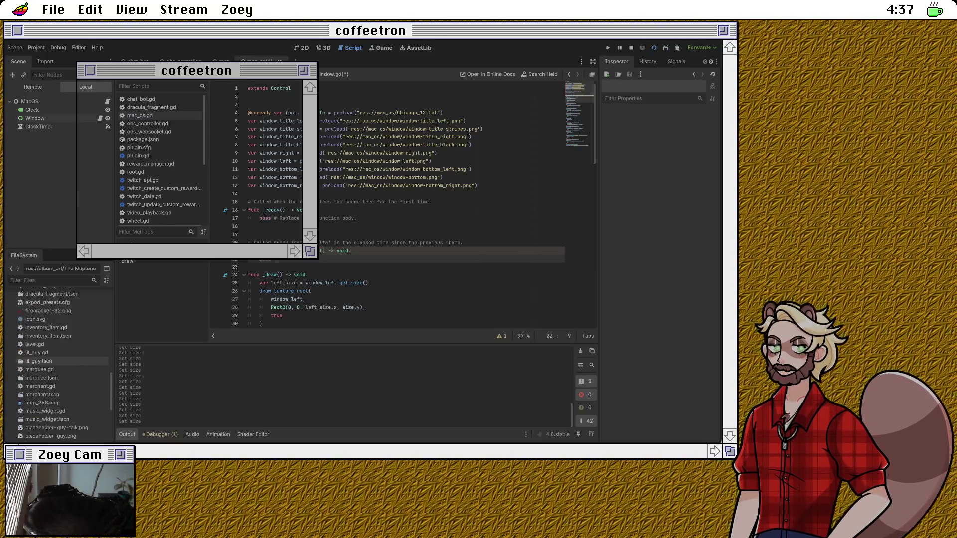
Step: Open root.gd in the script editor and scroll through its code
double_click(34, 317)
scroll(399, 204, "up", 20)
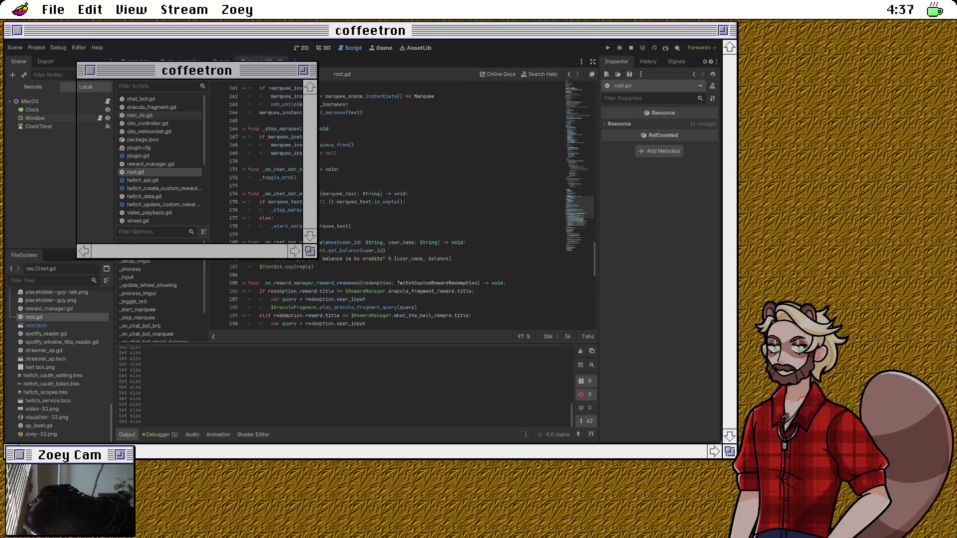
scroll(399, 204, "up", 20)
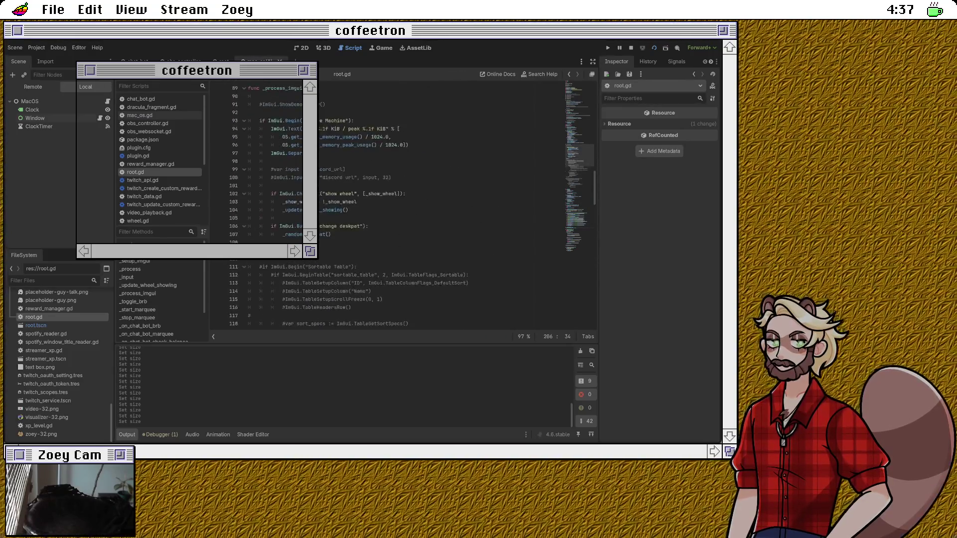
scroll(398, 205, "up", 8)
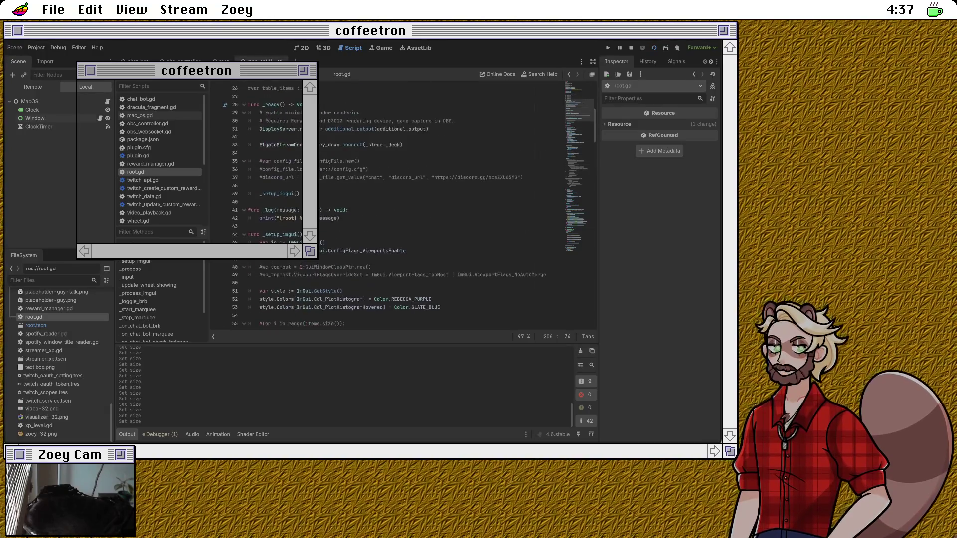
scroll(398, 204, "down", 6)
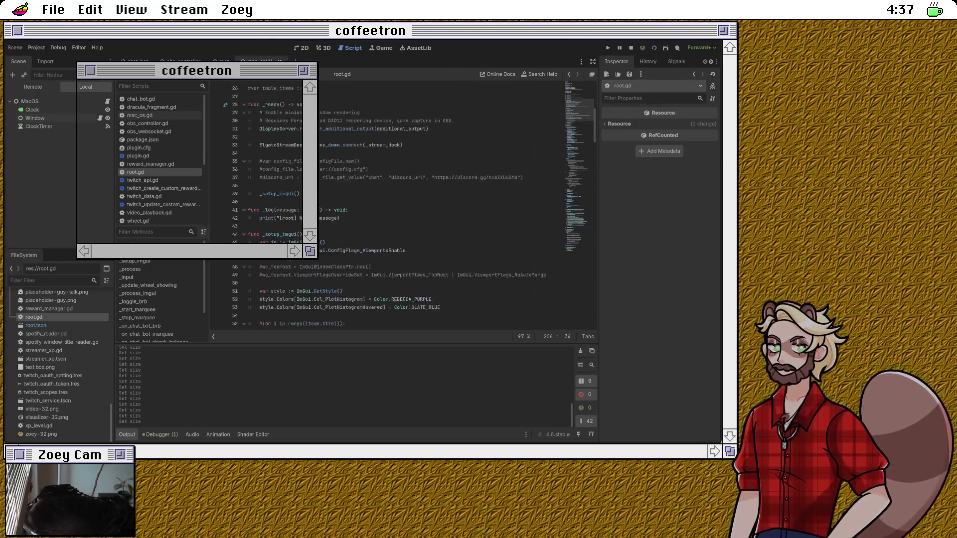
scroll(399, 204, "down", 3)
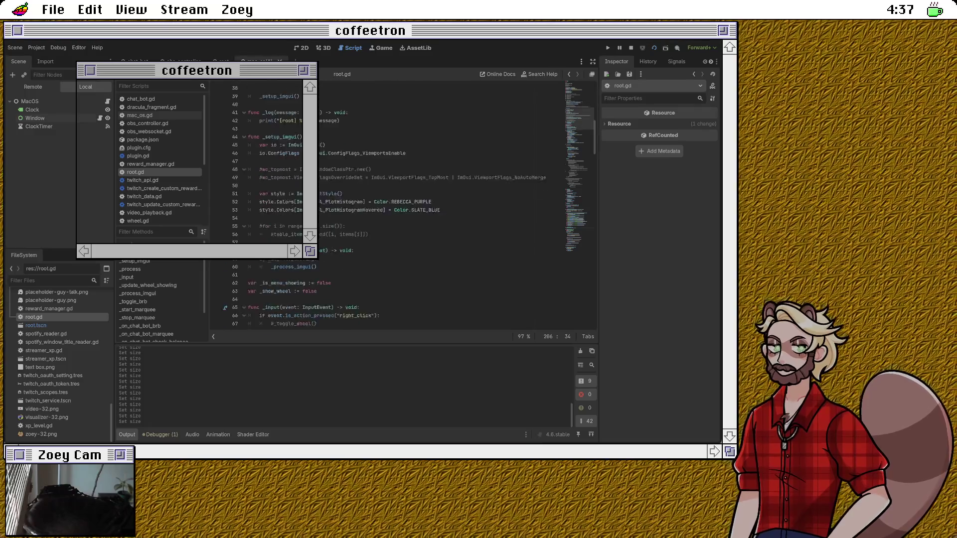
Step: Select the right-click _input handler on lines 65–68 and switch to mac_os.gd
double_click(284, 234)
scroll(284, 234, "down", 3)
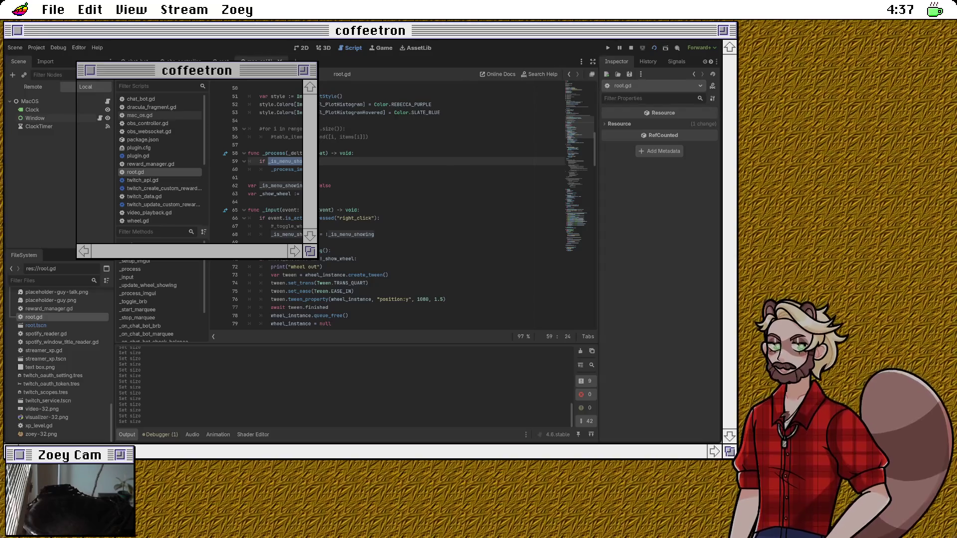
left_click_drag(248, 243, 247, 210)
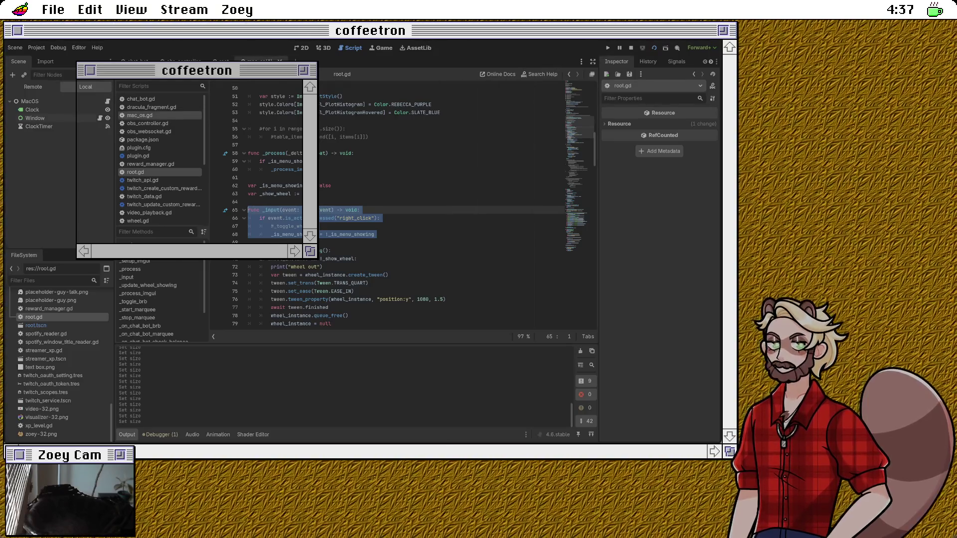
left_click(139, 115)
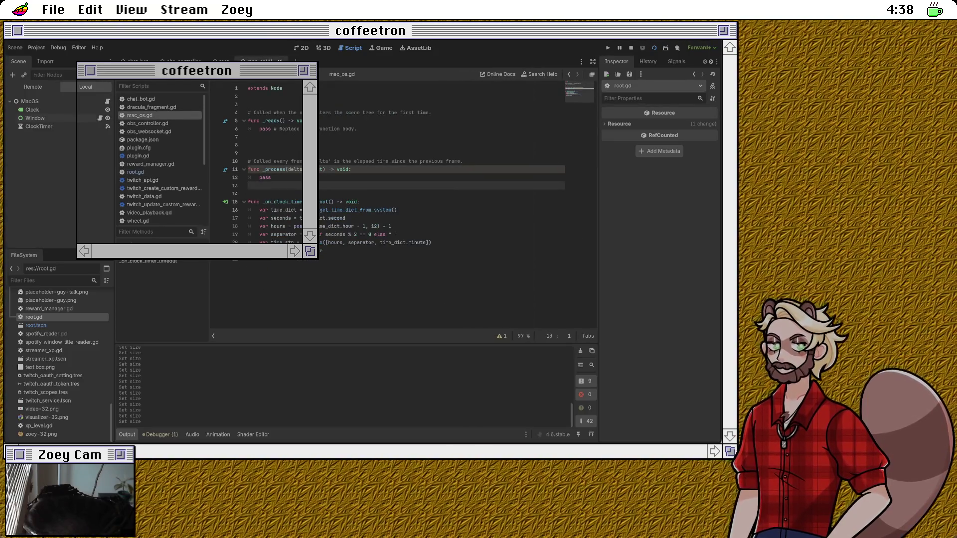
Step: Comment out the _process function and paste the copied _input handler below it
key("shift+Up")
key("shift+Up")
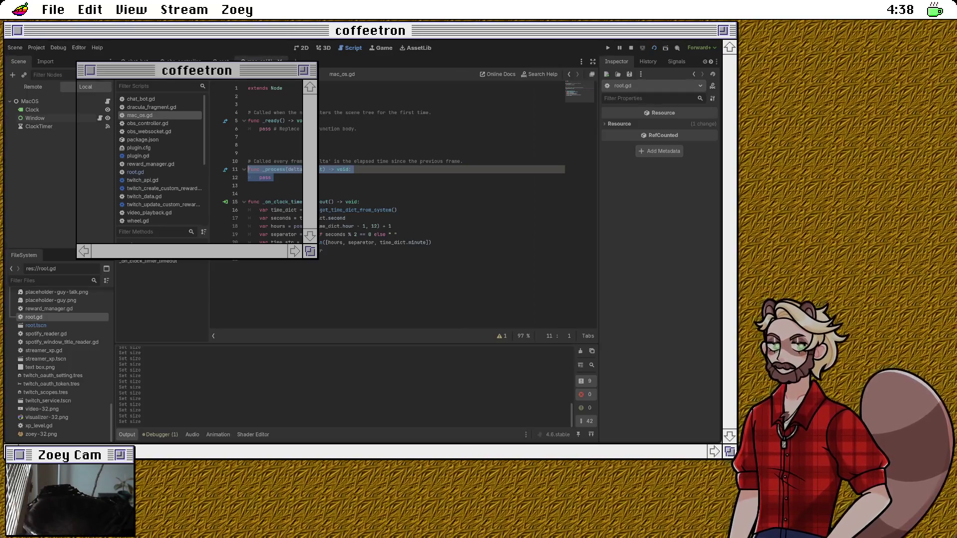
key("ctrl+k")
key("Down")
key("Down")
key("Return")
key("ctrl+v")
Step: Re-enter .is_action_pressed on line 15 via autocomplete and open its documentation
double_click(309, 202)
left_click(380, 202)
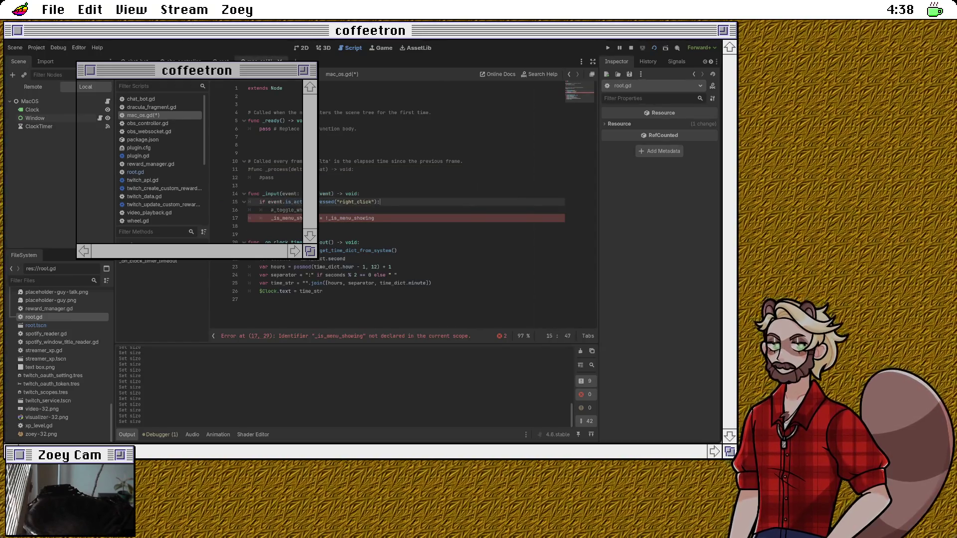
double_click(293, 202)
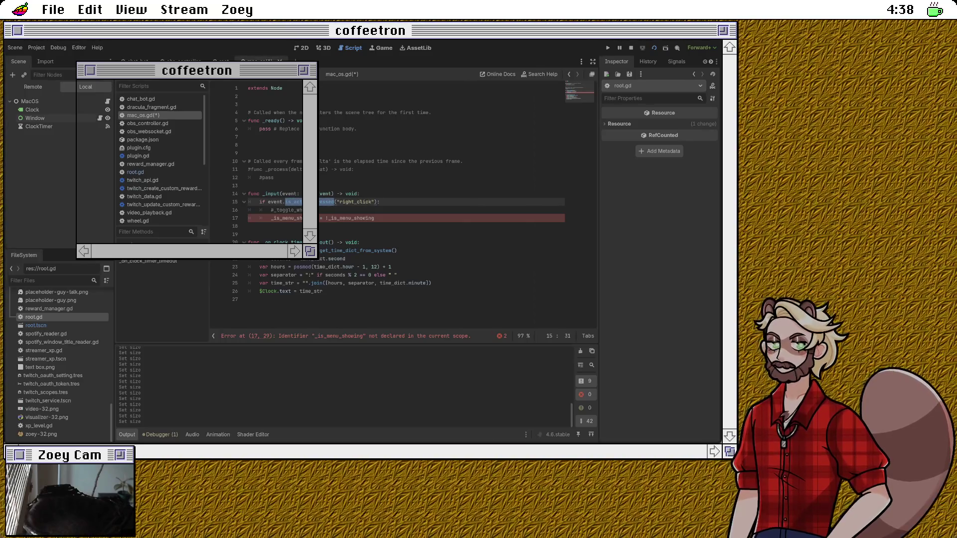
left_click(352, 202)
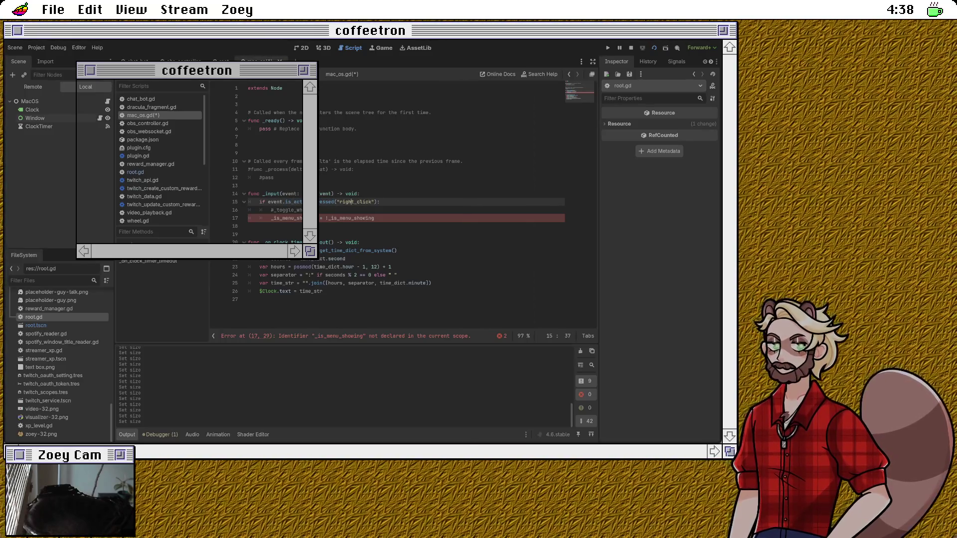
left_click_drag(282, 202, 380, 202)
type(".is")
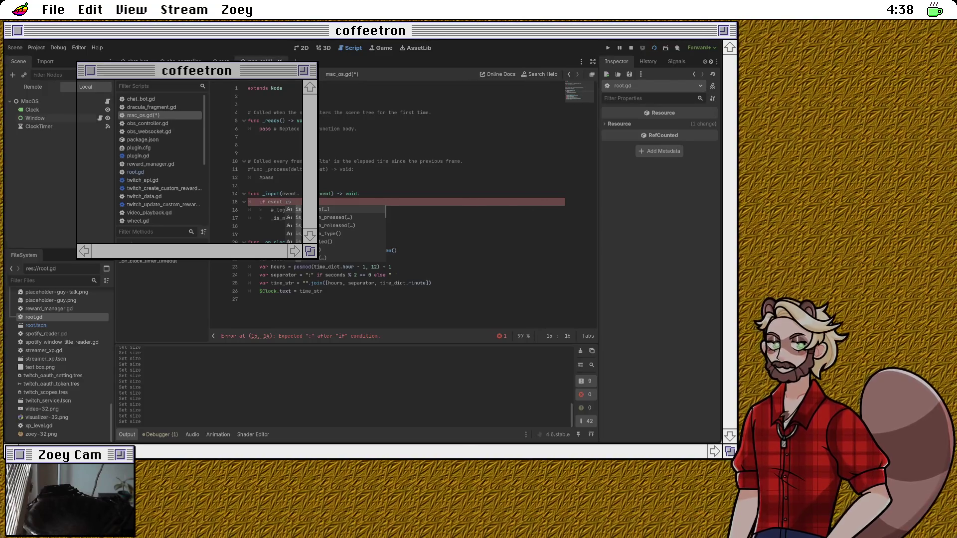
key("Down")
key("Return")
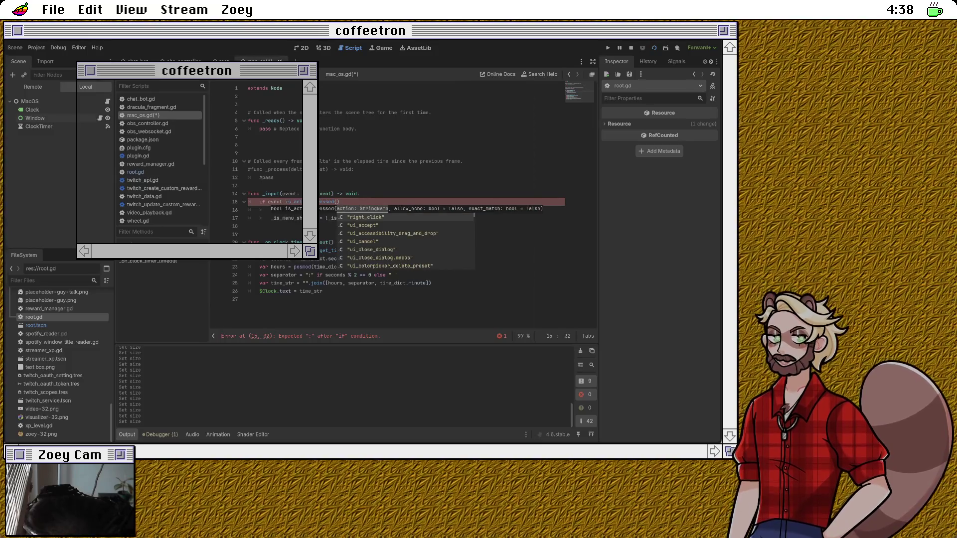
key("alt+F1")
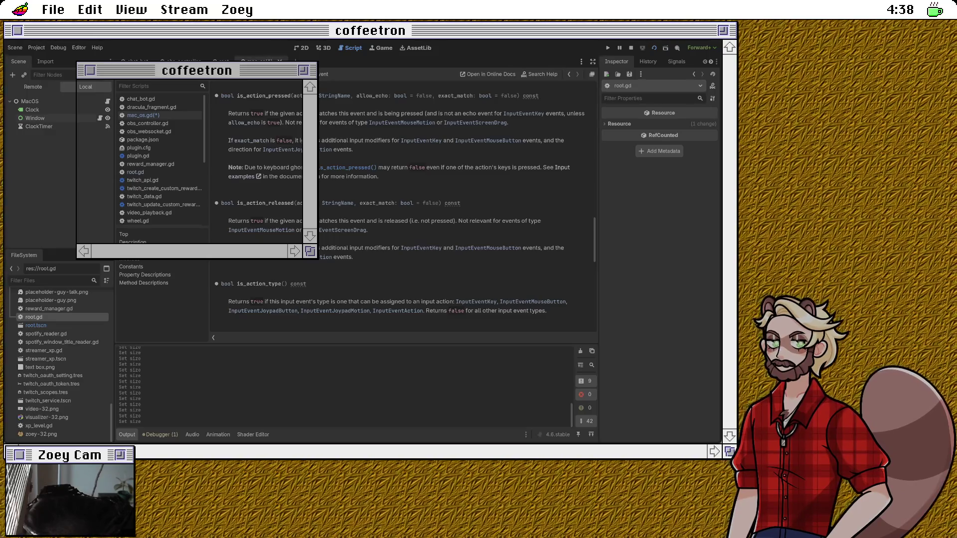
Step: Scroll through the InputEvent help page, then go back to mac_os.gd
scroll(403, 210, "up", 3)
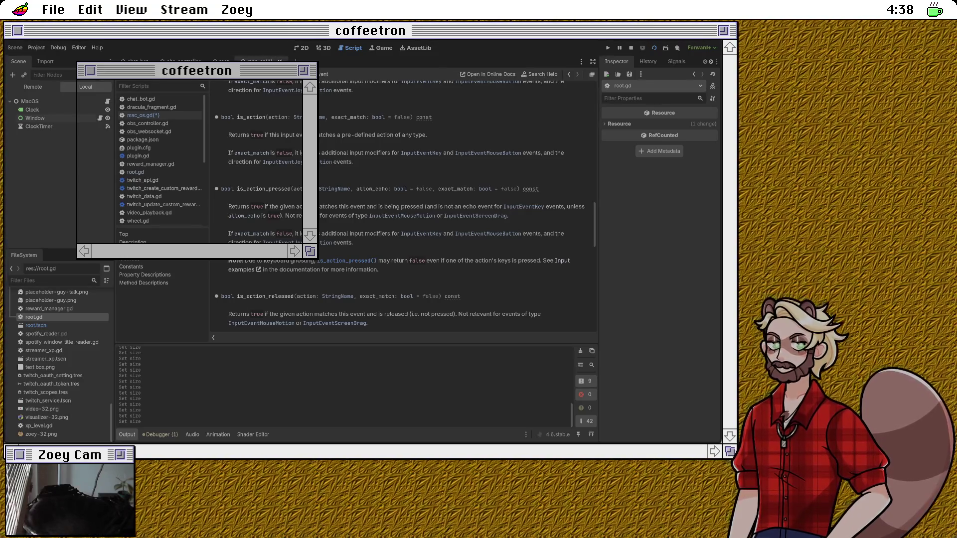
scroll(404, 199, "up", 3)
scroll(404, 199, "up", 3)
scroll(404, 207, "down", 10)
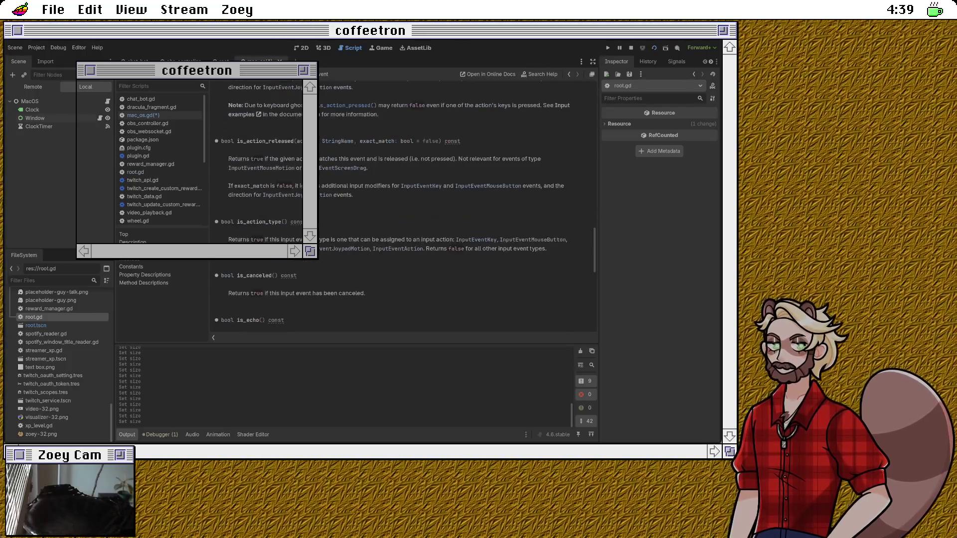
scroll(403, 204, "up", 5)
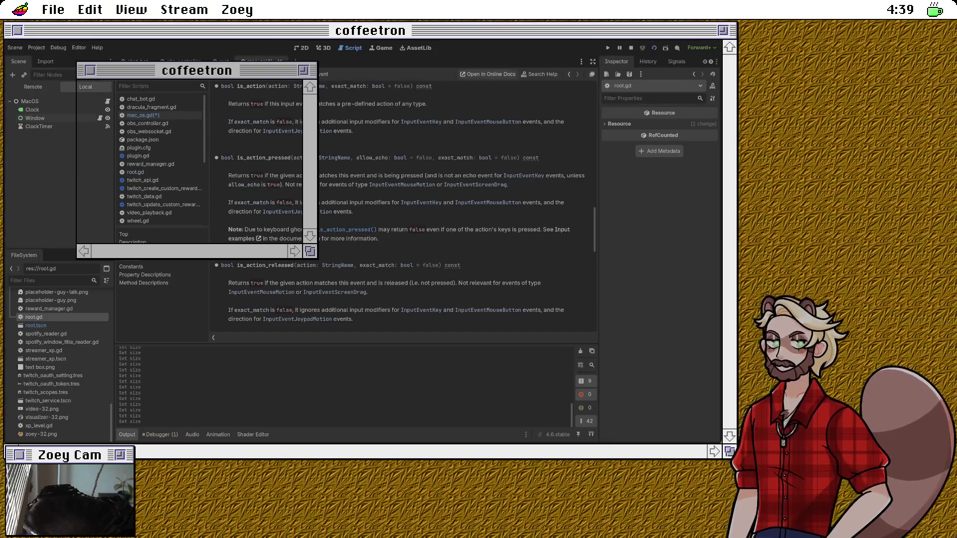
left_click(569, 74)
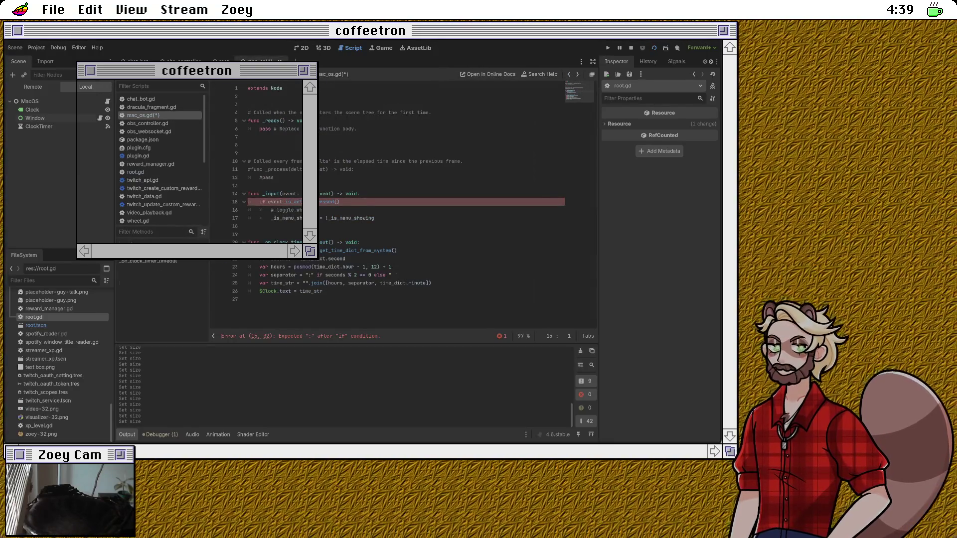
Step: Make line 15 read if event.is_action_pressed("left_click"):
type("\"right_click\"):")
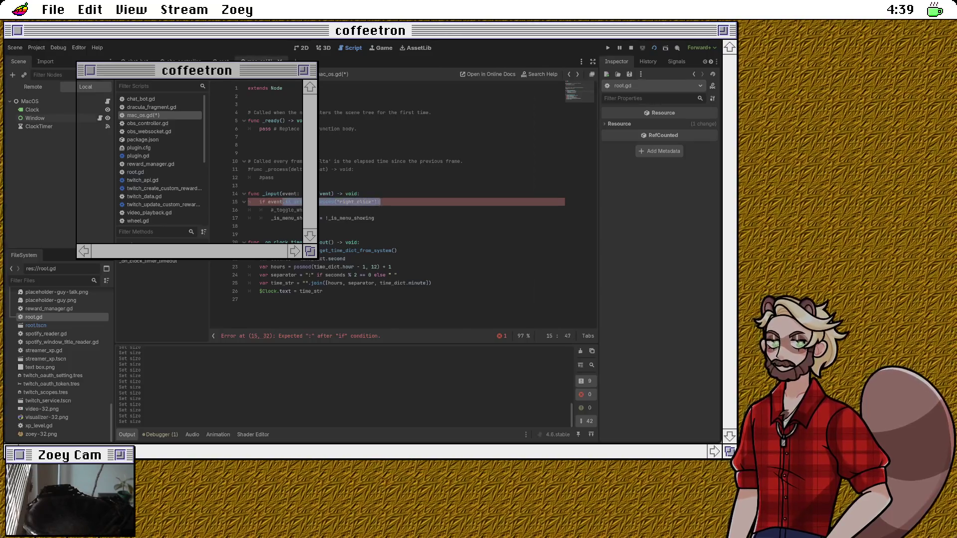
key("Left")
key("Left")
key("Left")
key("BackSpace")
key("BackSpace")
key("BackSpace")
type("left_")
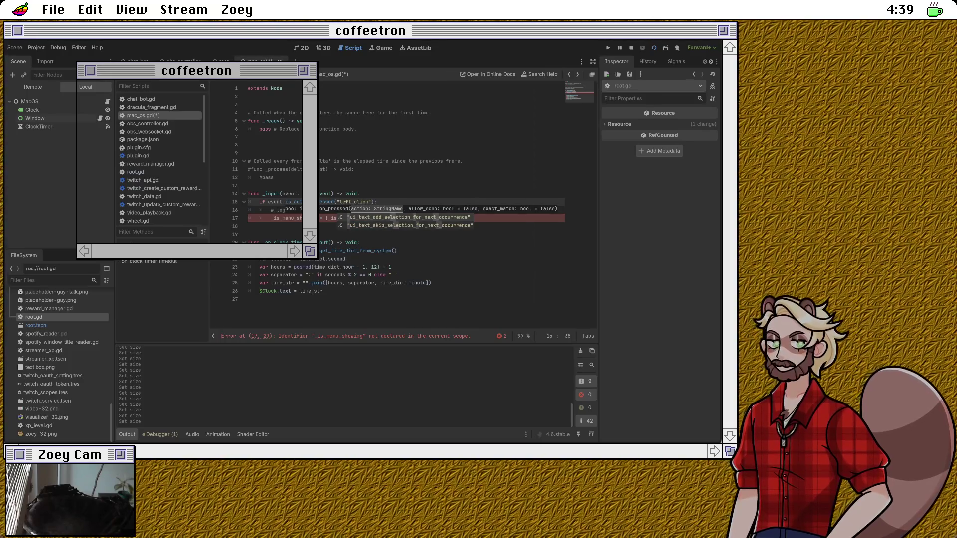
key("End")
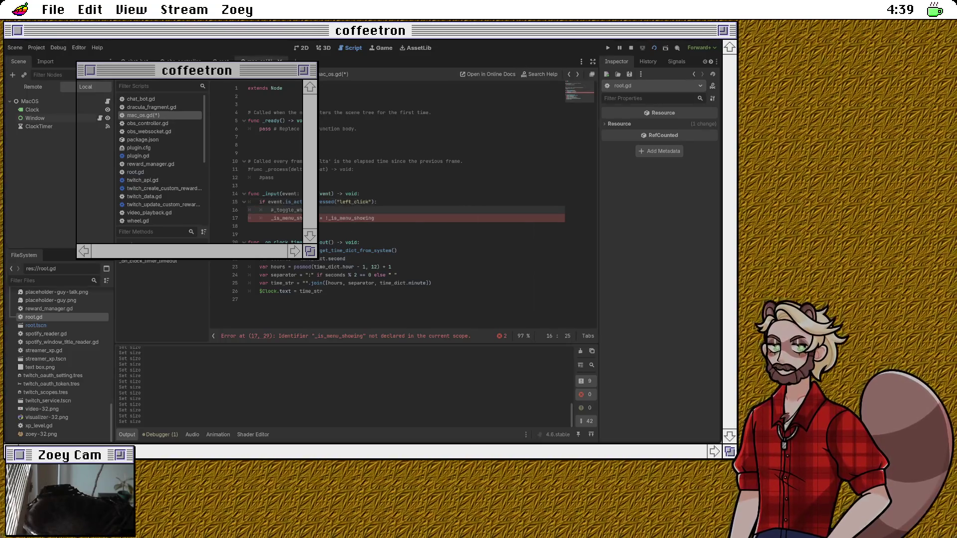
Step: Select the handler body, then briefly check the is_action_pressed docs and return to the script
key("Down")
key("Home")
key("shift+Down")
key("shift+Down")
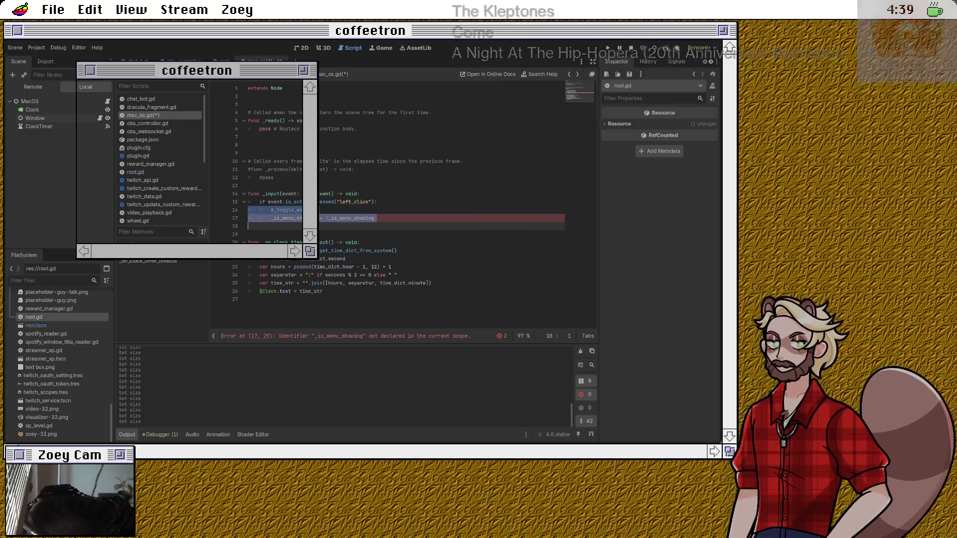
left_click(320, 202)
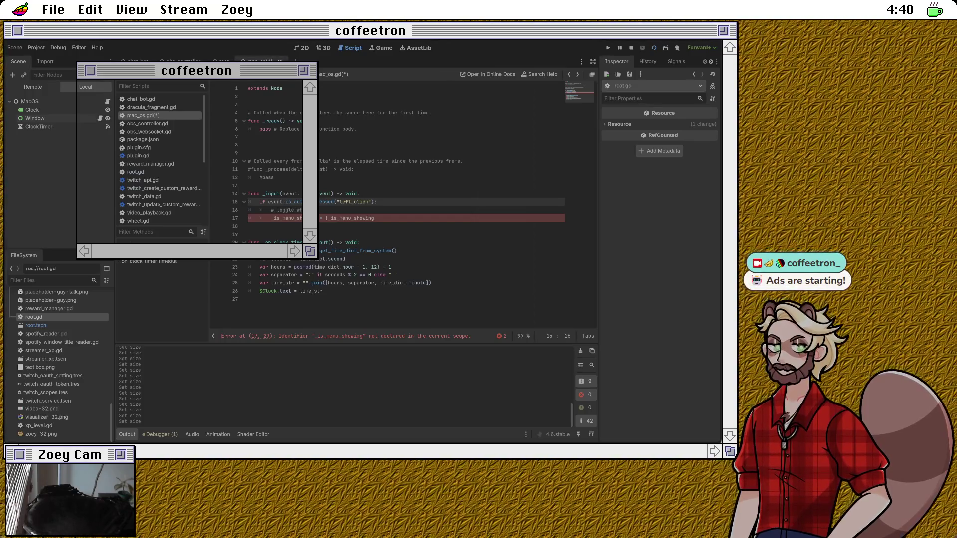
key("alt+Left")
key("alt+Right")
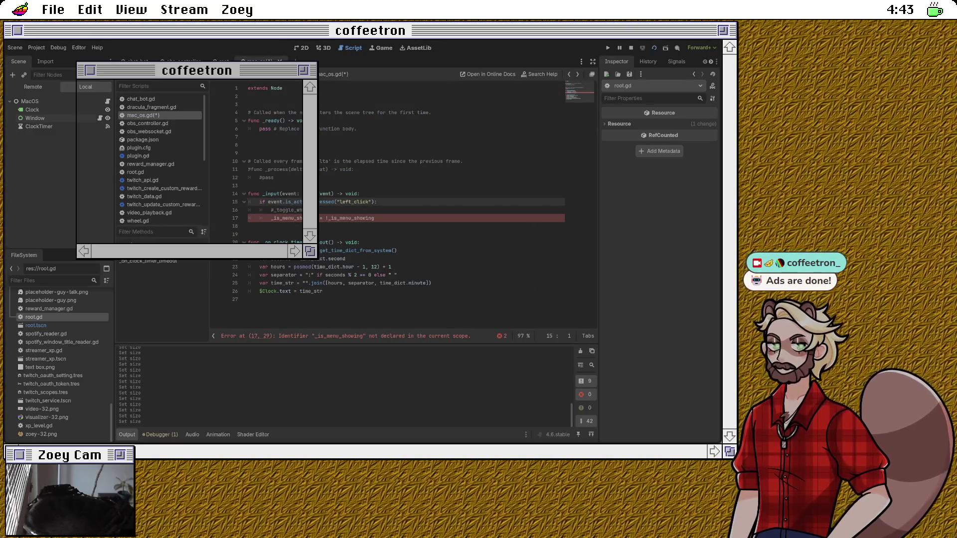
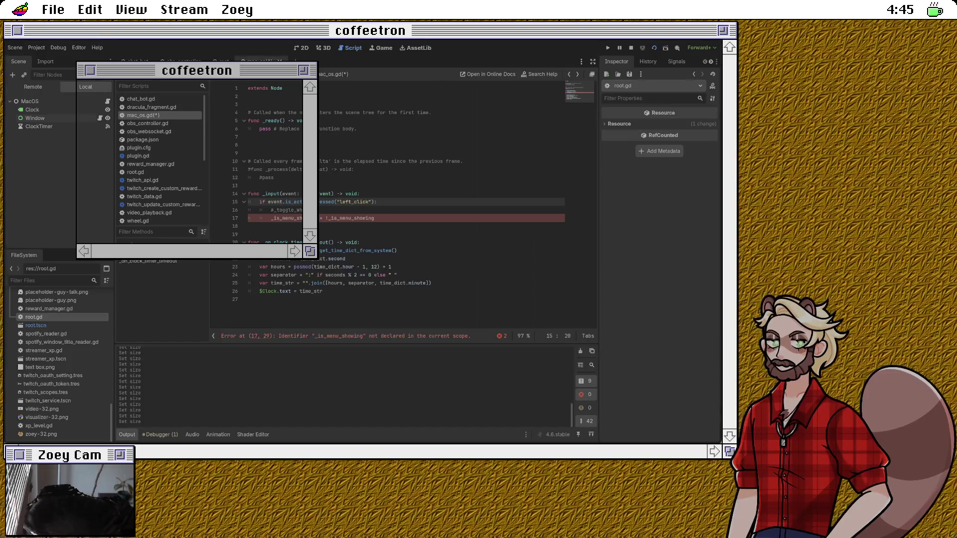
Step: Add an if event.is_action("left_click") check under _input that prints "left_click"
left_click(317, 210)
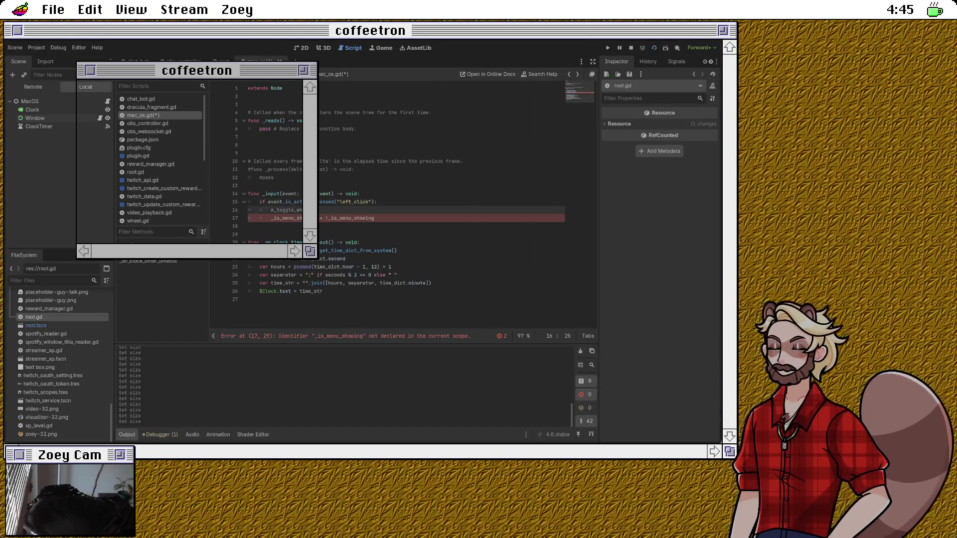
left_click(377, 201)
left_click(359, 194)
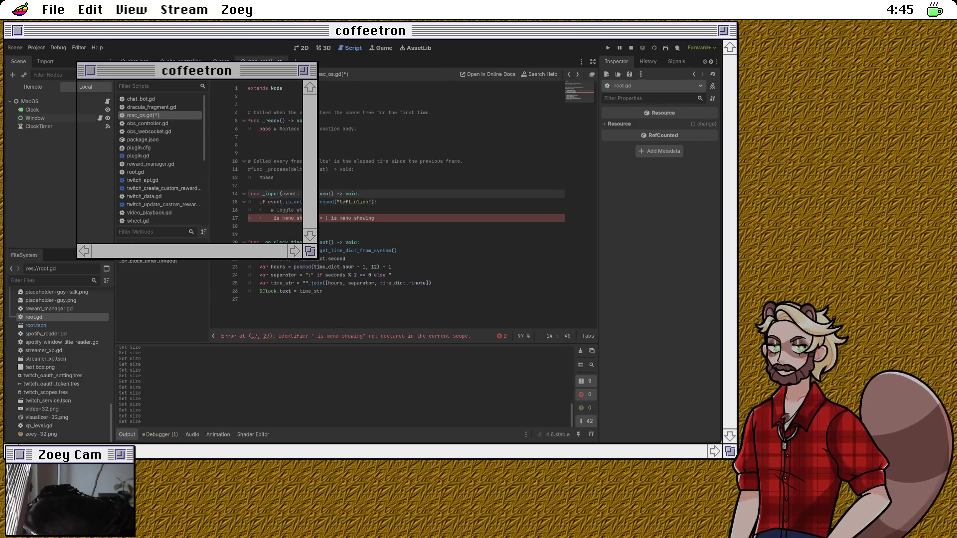
key("Return")
type("if event.is")
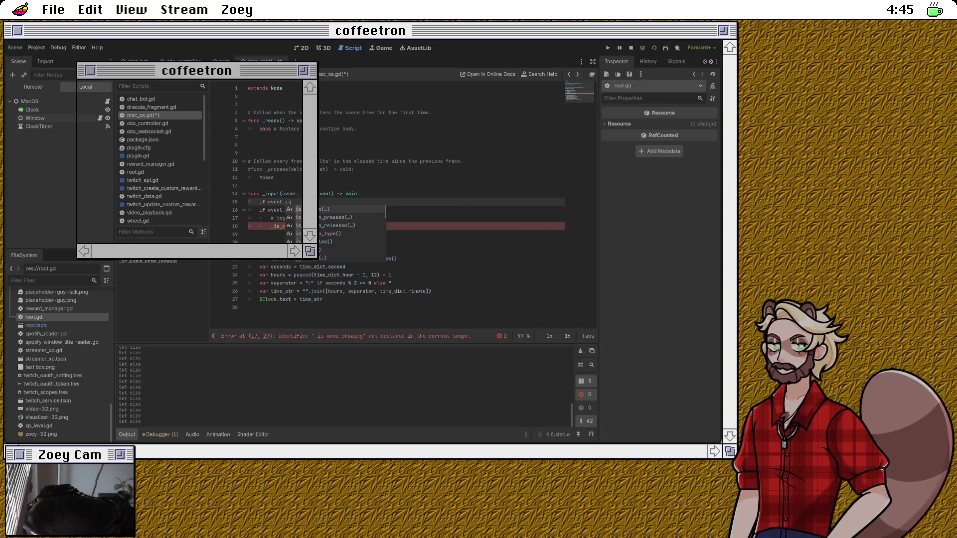
type("_action(\"left")
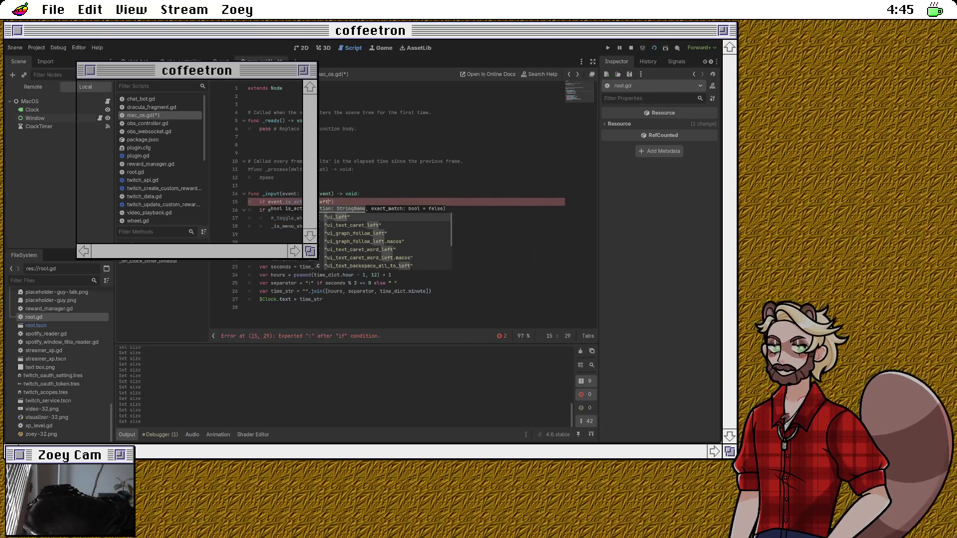
type(" cli")
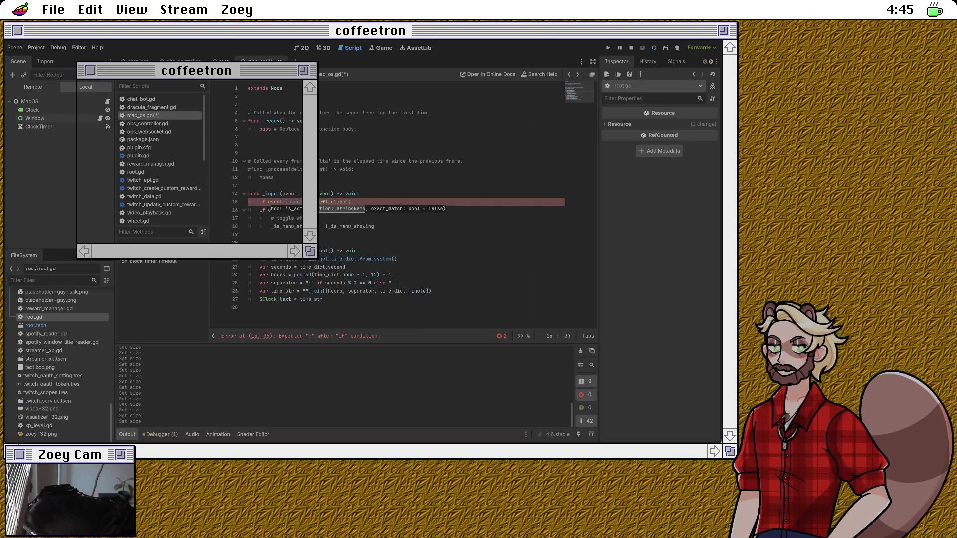
type(":")
key("Return")
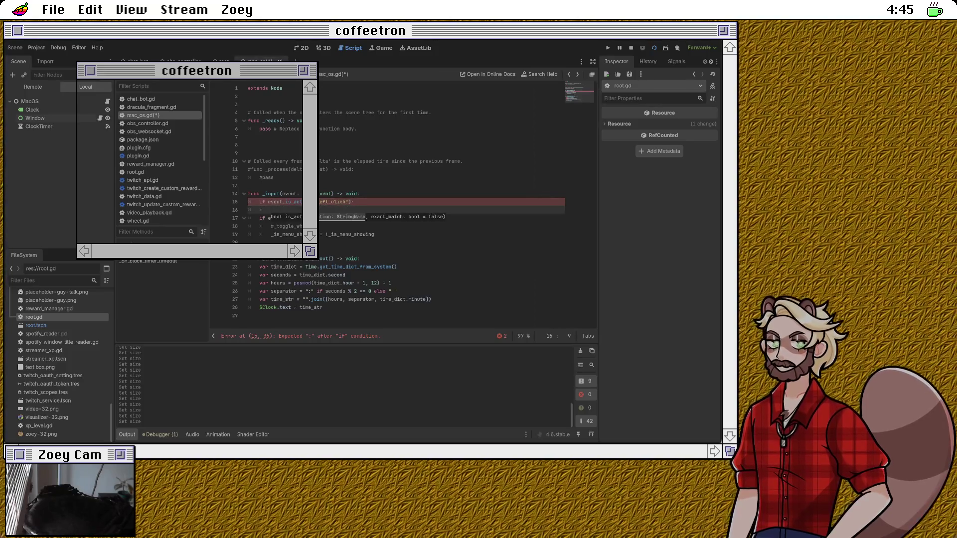
type("print(\"left")
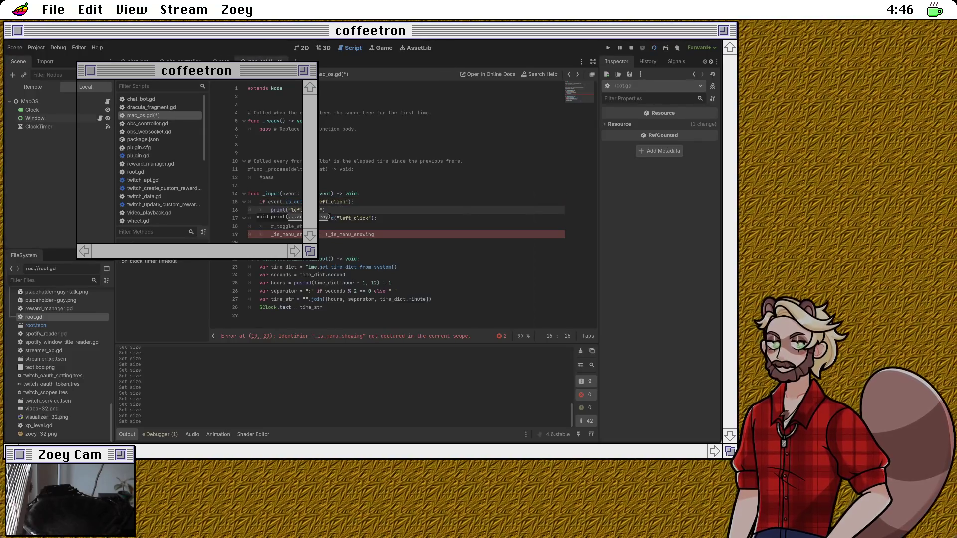
key("End")
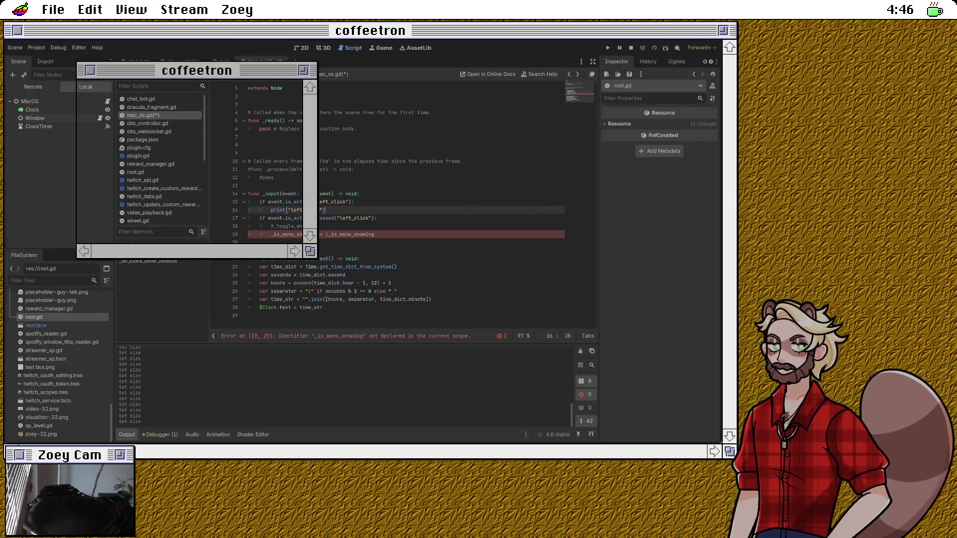
Step: Replace the old toggle lines with a print("left click pressed") and save mac_os.gd
left_click(259, 218)
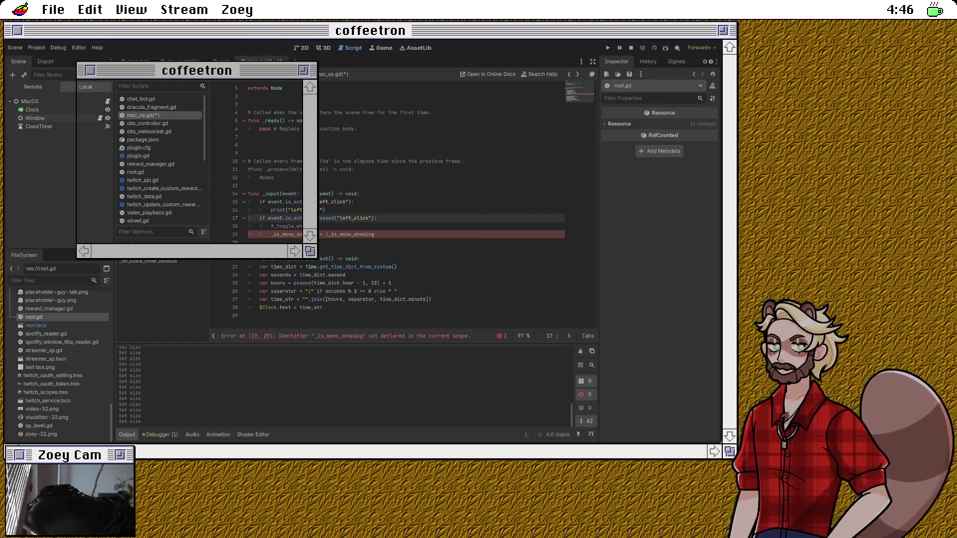
left_click(290, 210)
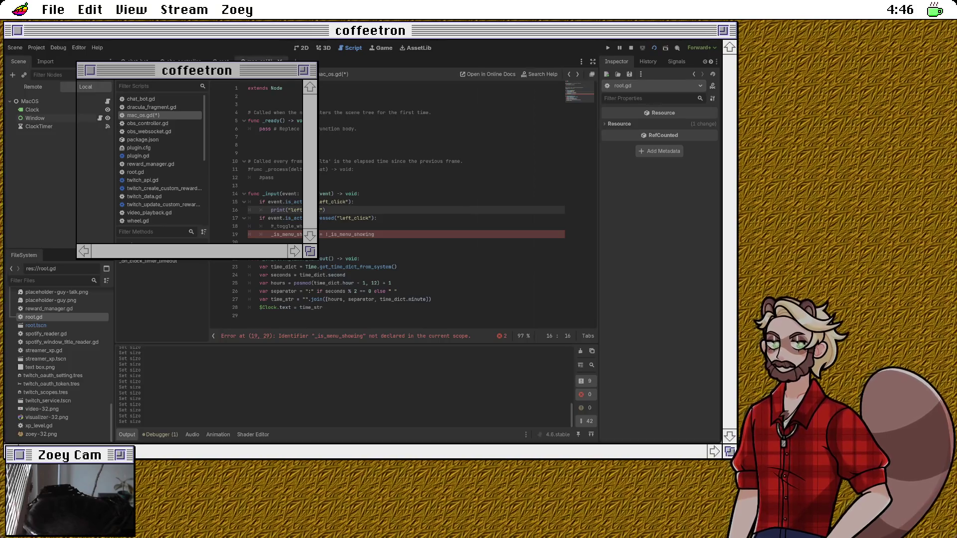
left_click_drag(374, 234, 271, 226)
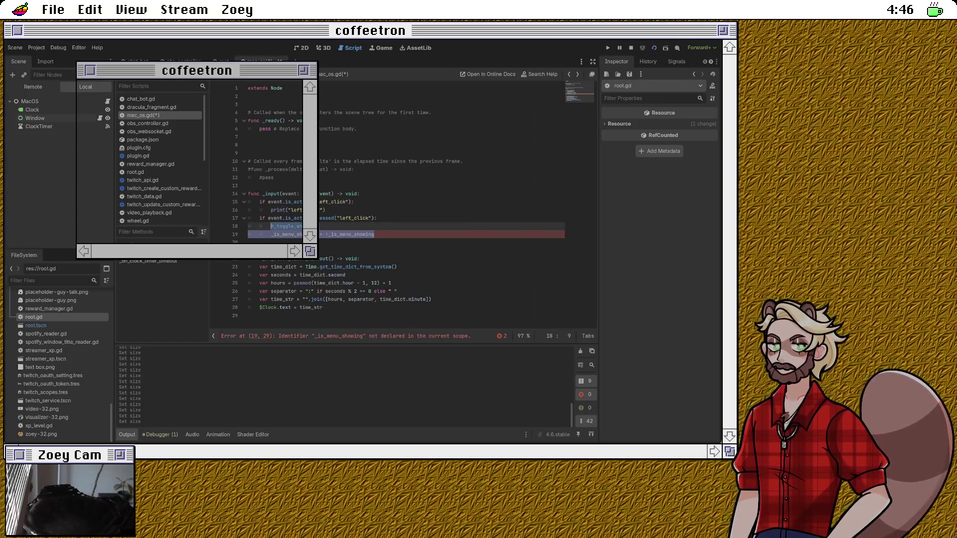
type("print(\"")
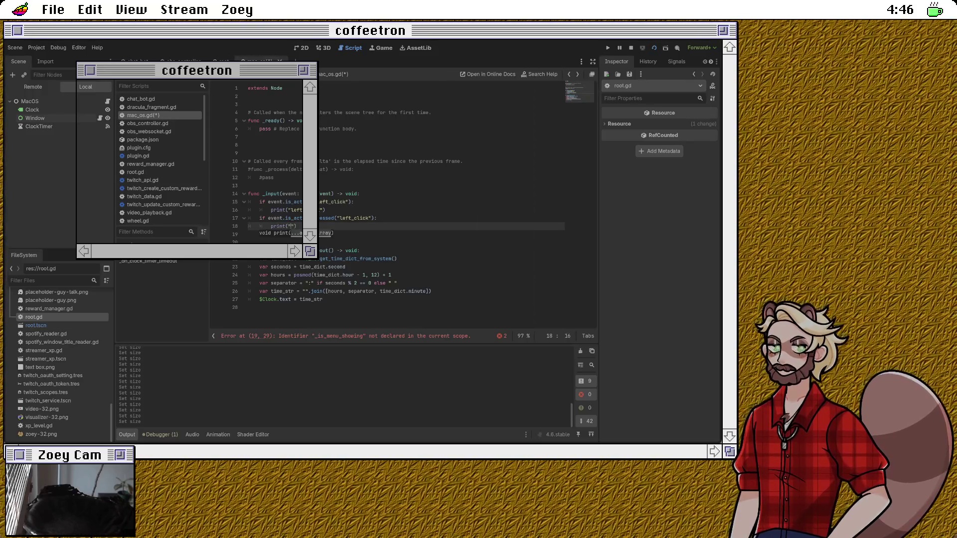
type("left click pressed")
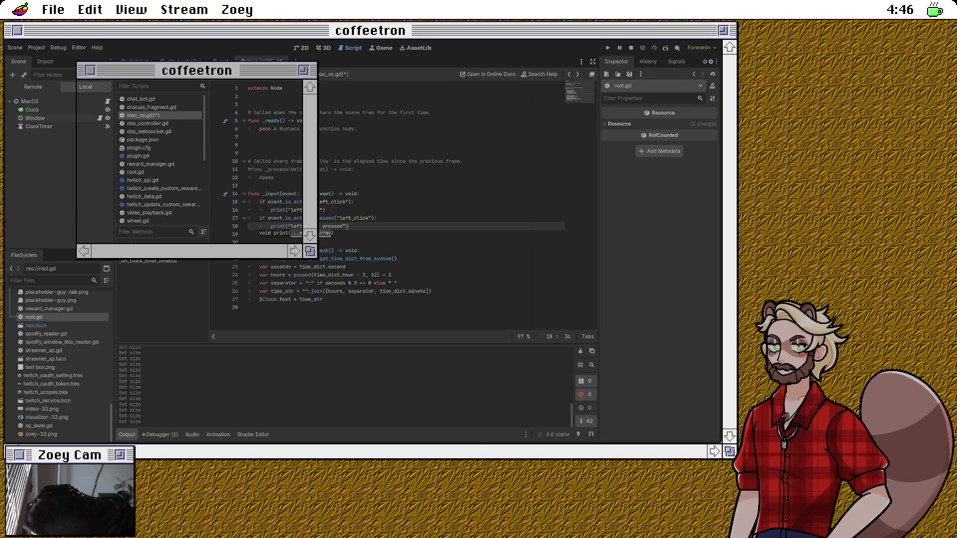
key("Delete")
key("ctrl+s")
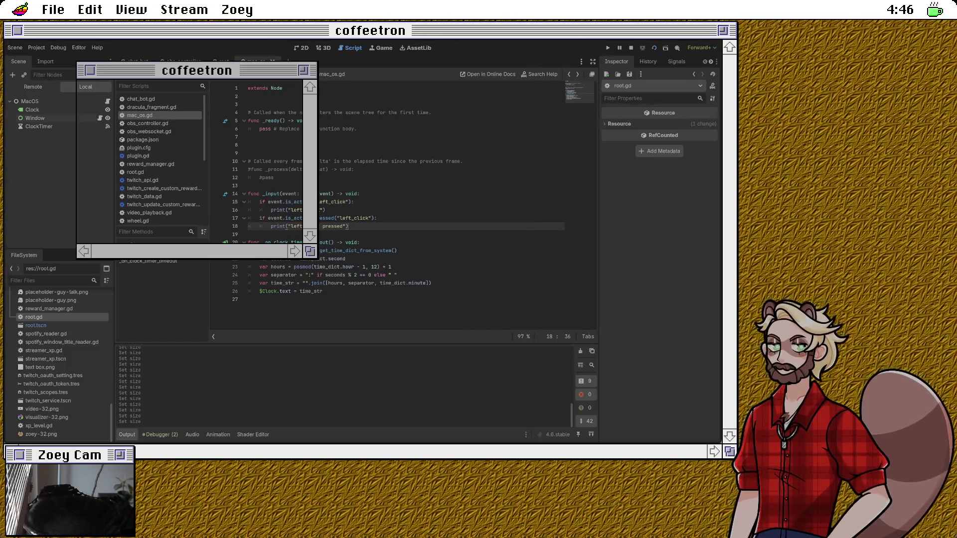
double_click(333, 202)
type("ri")
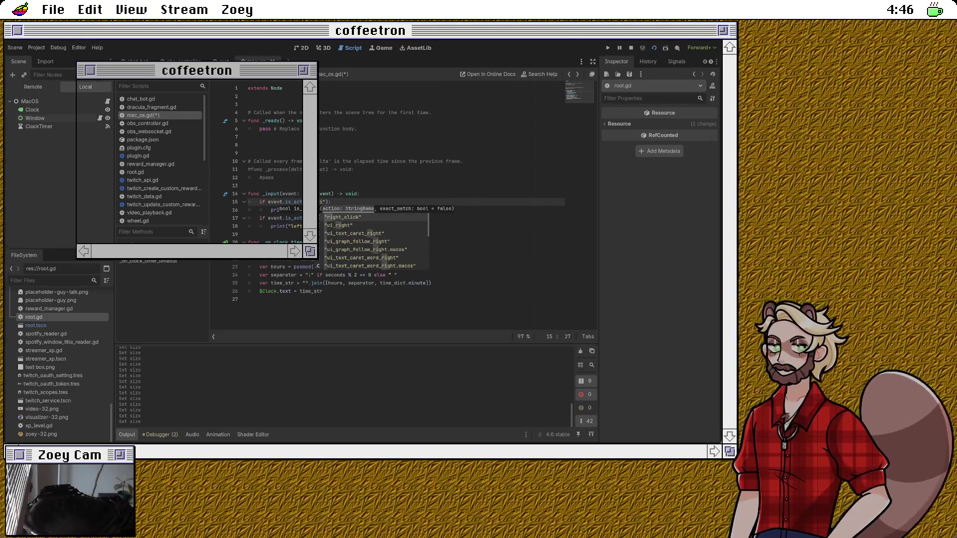
key("BackSpace")
key("BackSpace")
type("click")
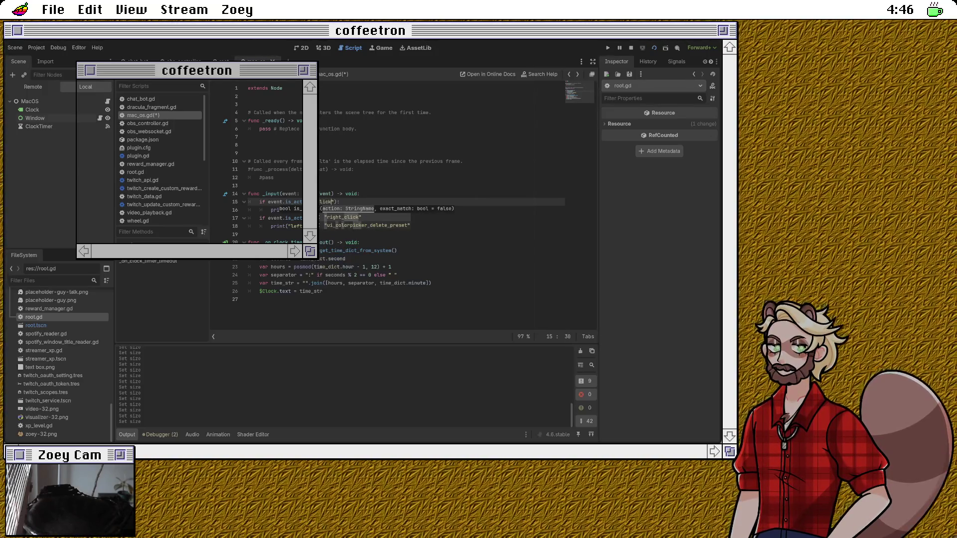
key("BackSpace")
key("BackSpace")
key("BackSpace")
type("lef")
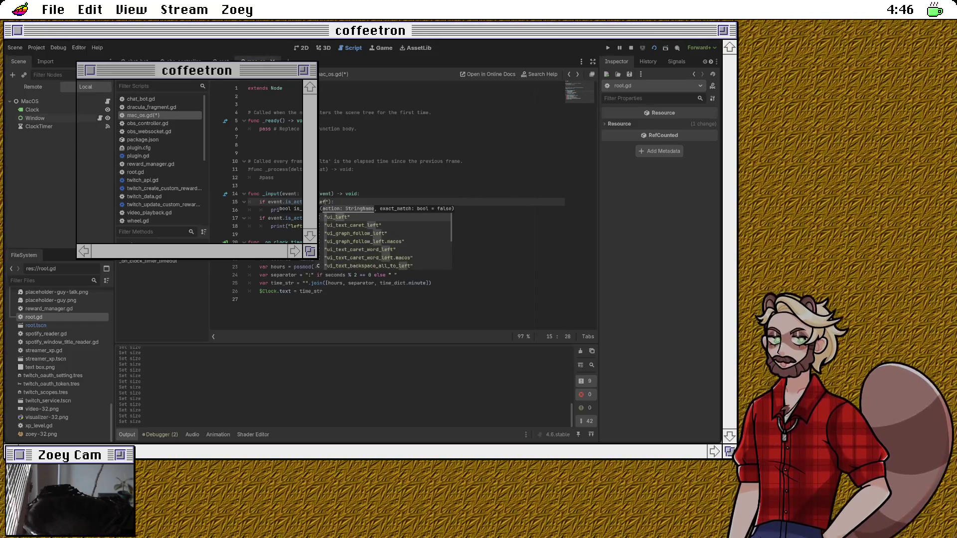
key("BackSpace")
key("BackSpace")
key("BackSpace")
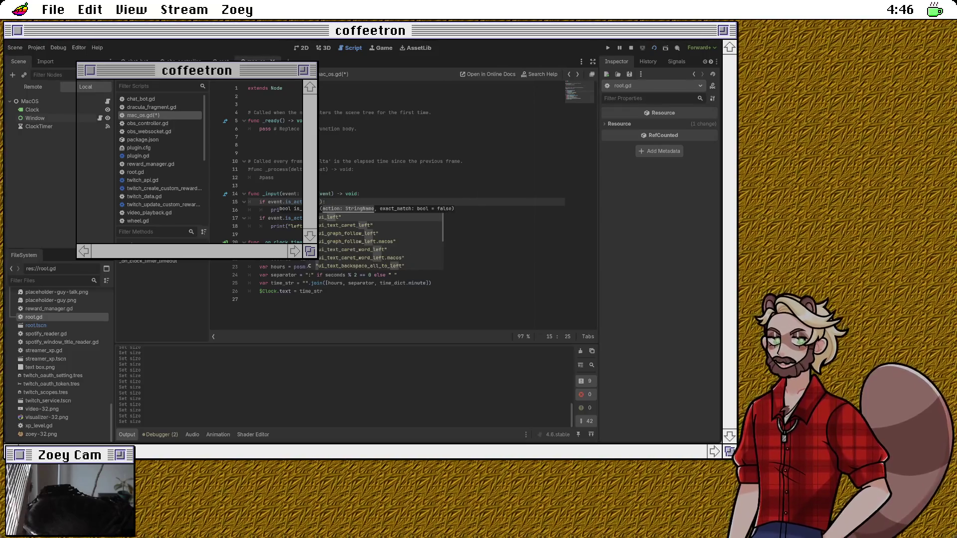
key("ctrl+z")
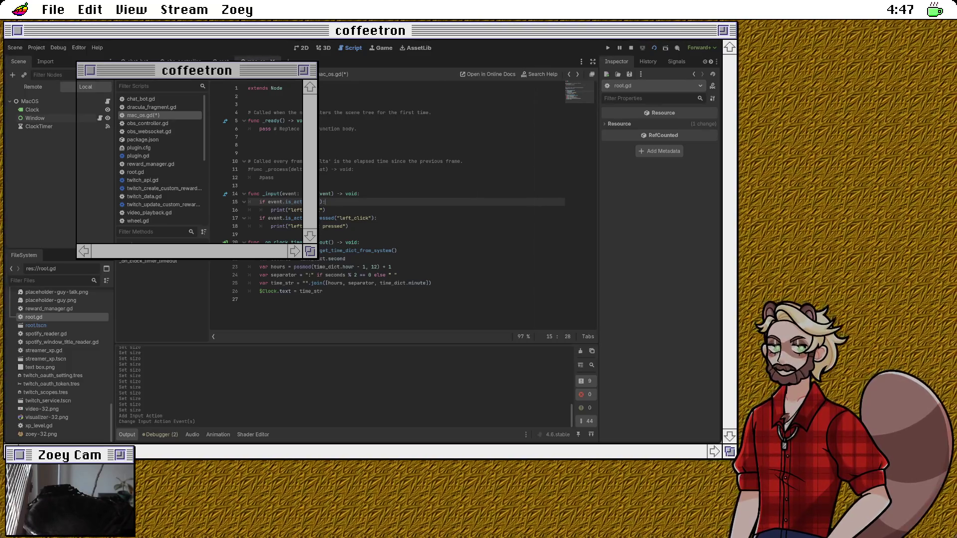
left_click(349, 226)
double_click(354, 218)
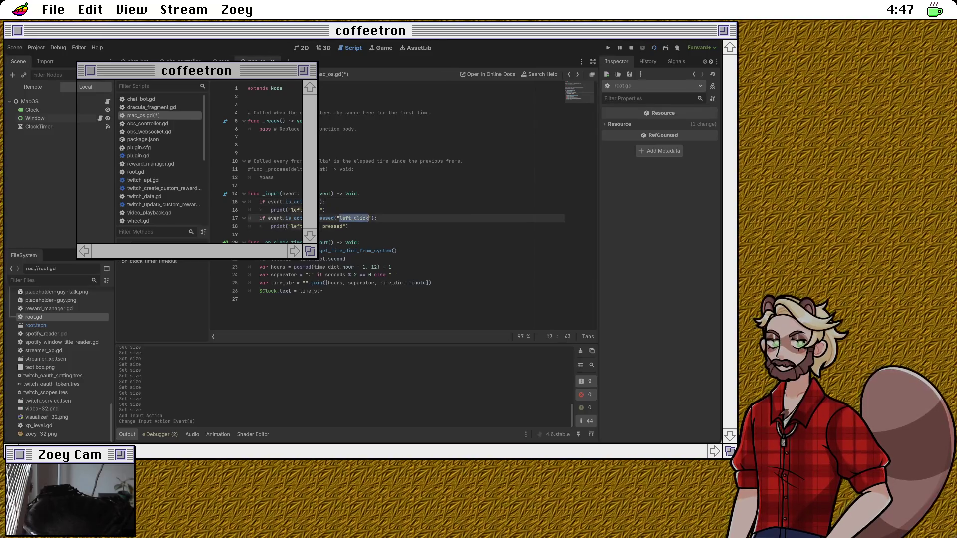
key("ctrl+c")
left_click(317, 201)
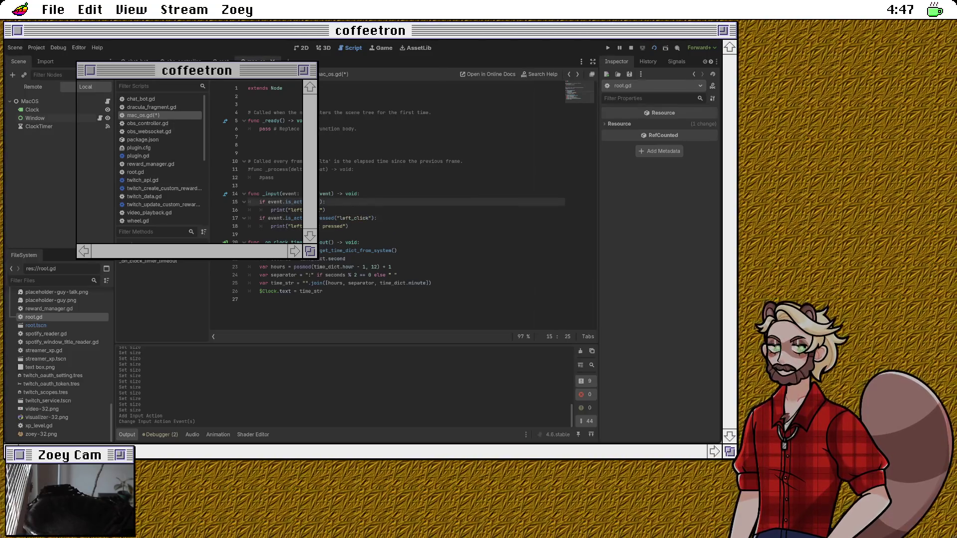
key("ctrl+v")
key("Down")
key("ctrl+s")
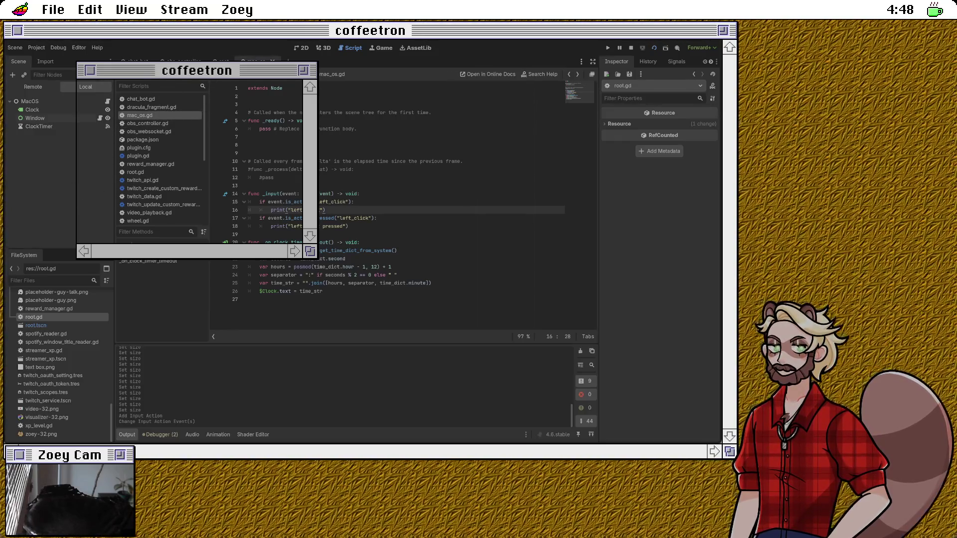
Step: Restart the project with F5 and click the game window four times to log left_click output
key("F5")
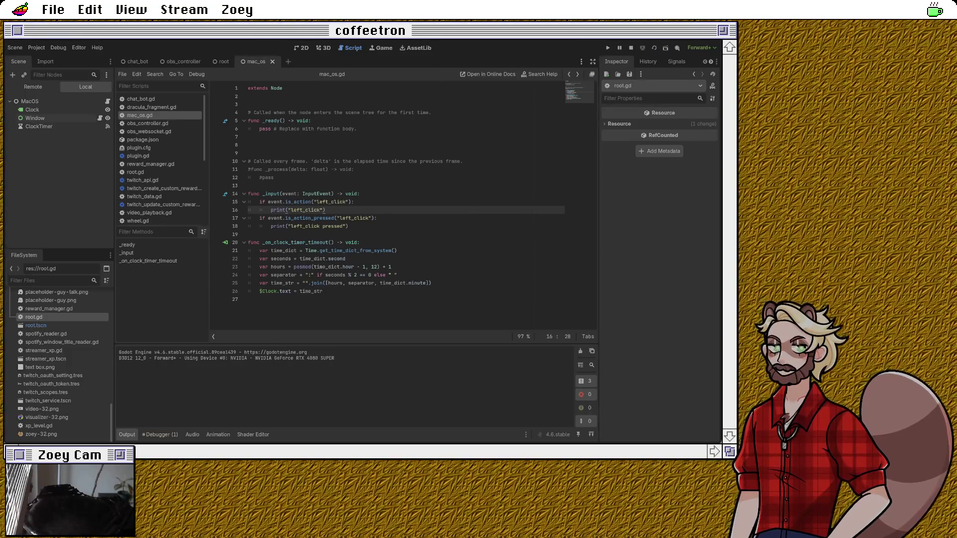
left_click(848, 199)
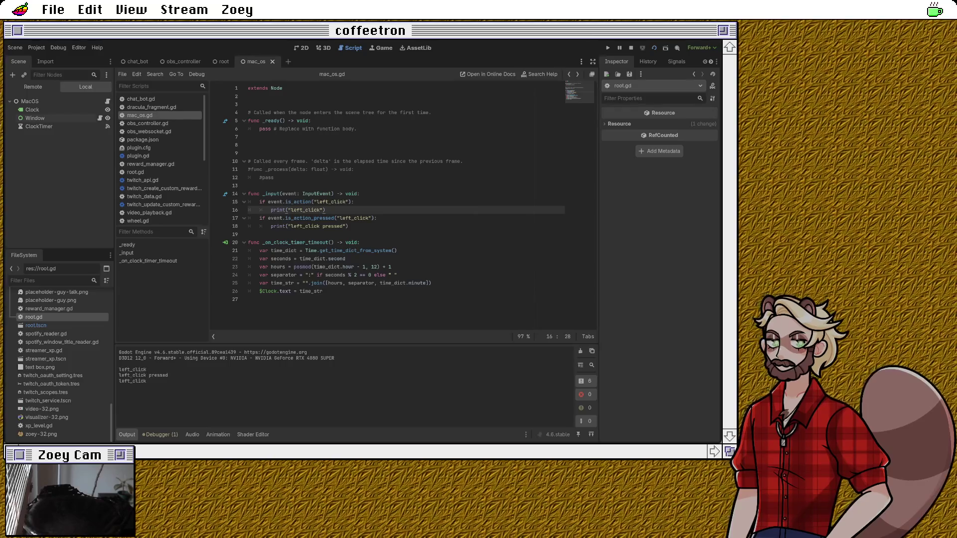
left_click(847, 200)
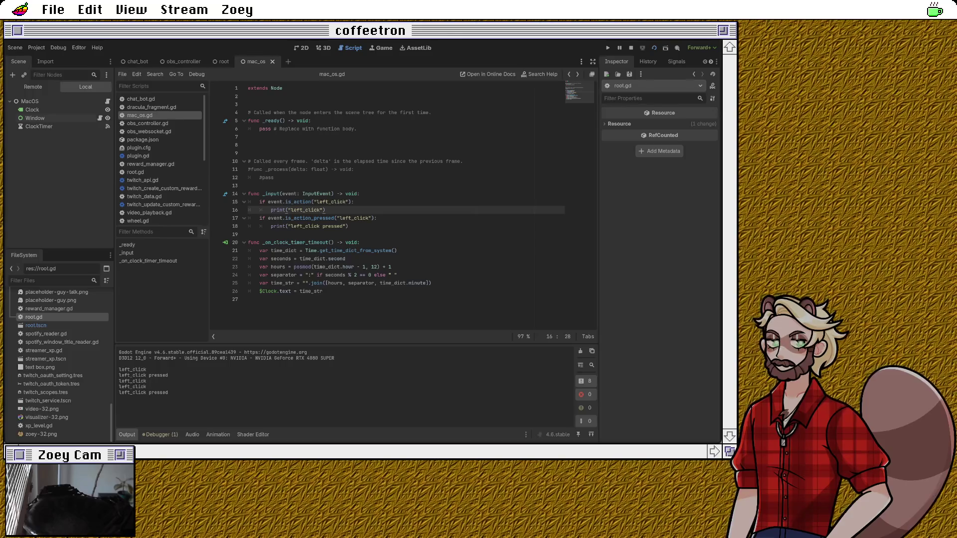
left_click(847, 199)
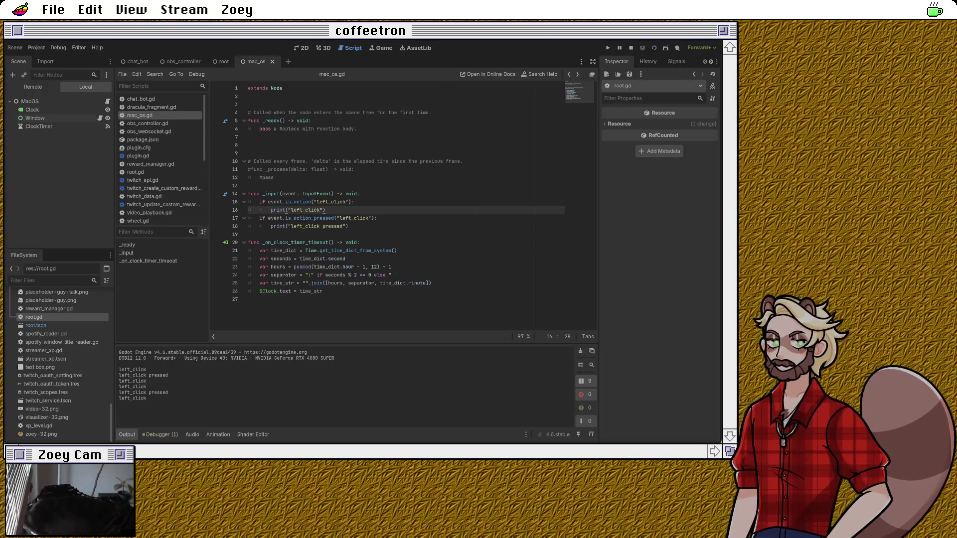
left_click(847, 200)
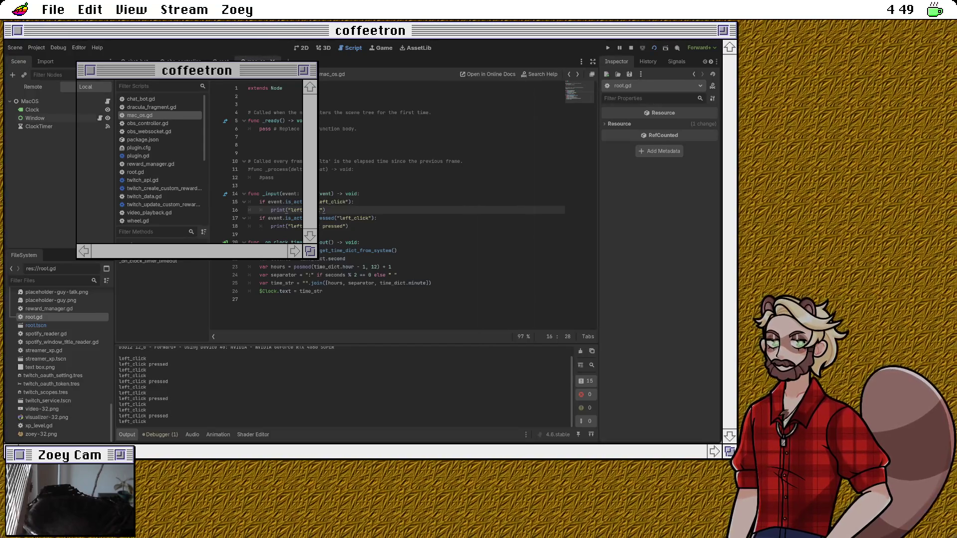
Step: Add an if event.is_action_released("left_click"): check after the pressed print
left_click(249, 299)
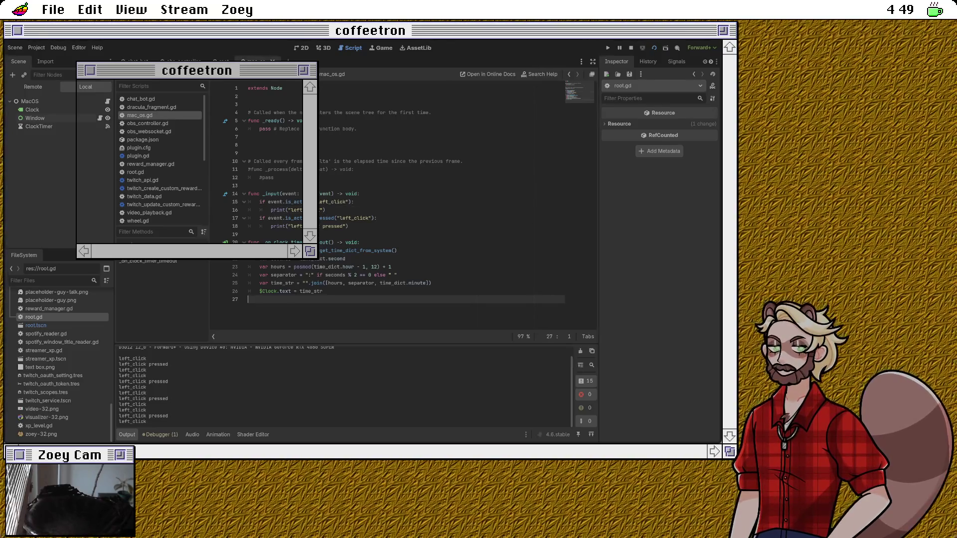
left_click(349, 226)
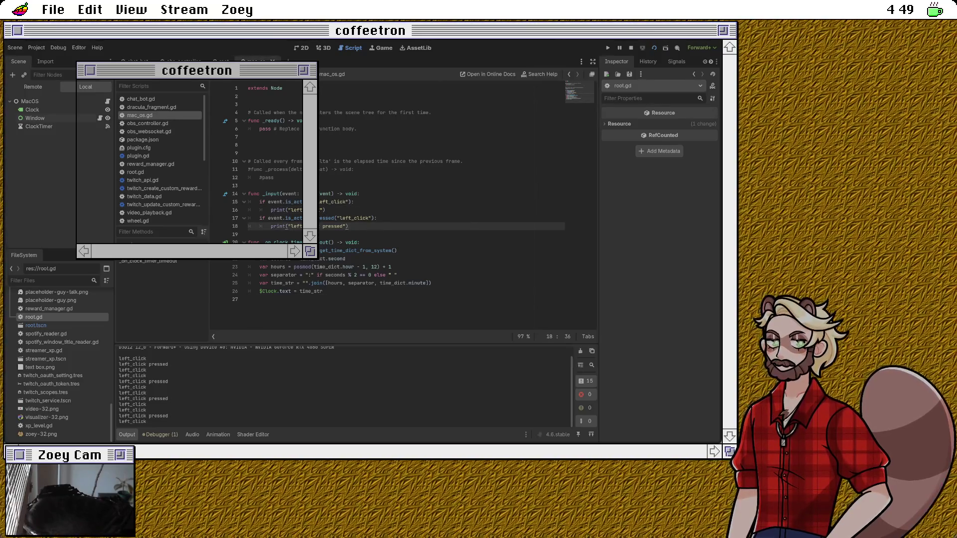
left_click_drag(285, 202, 302, 202)
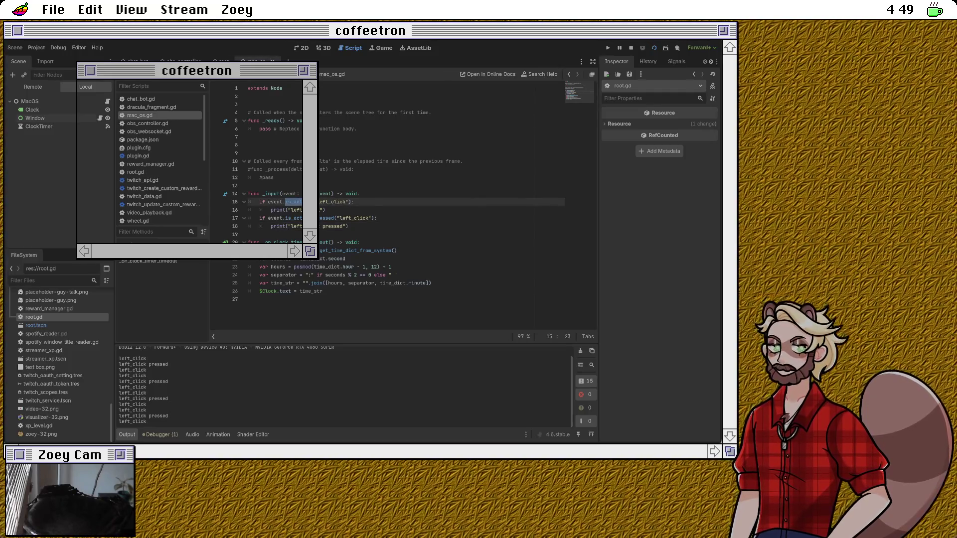
double_click(309, 217)
left_click(377, 217)
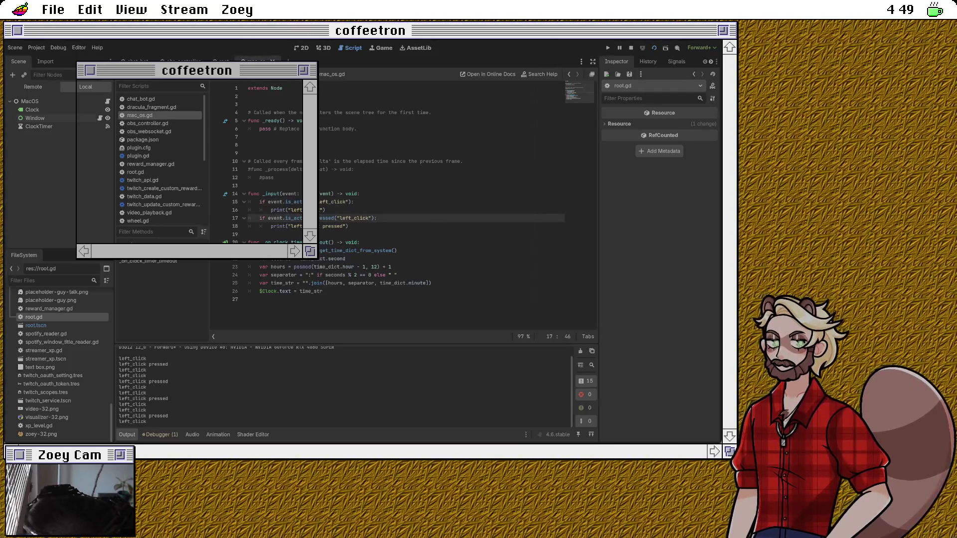
left_click(349, 226)
key("Return")
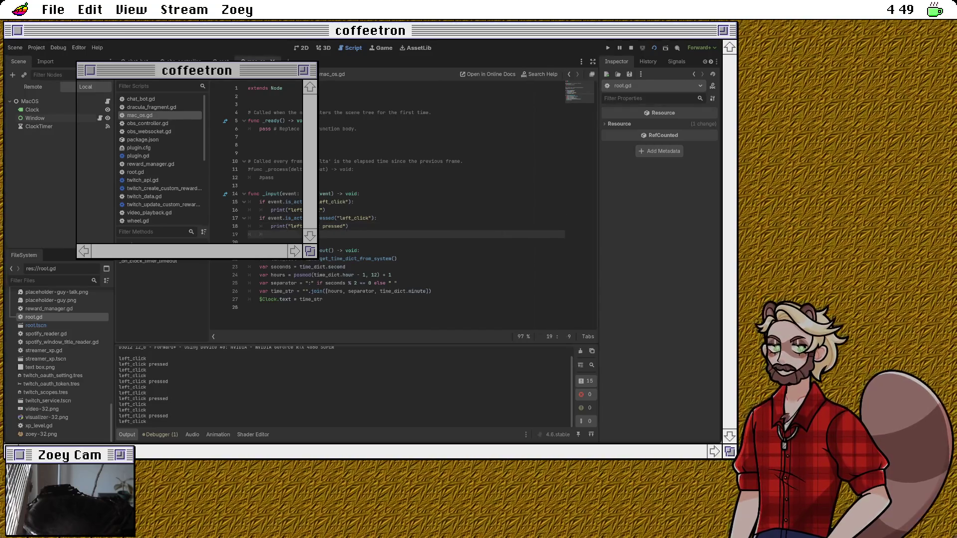
type("if event.is")
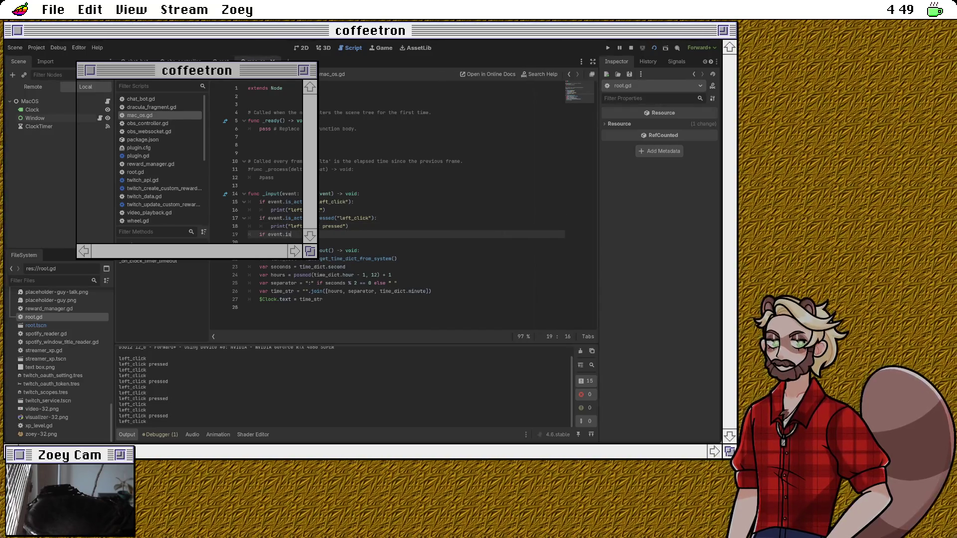
key("Down")
key("Down")
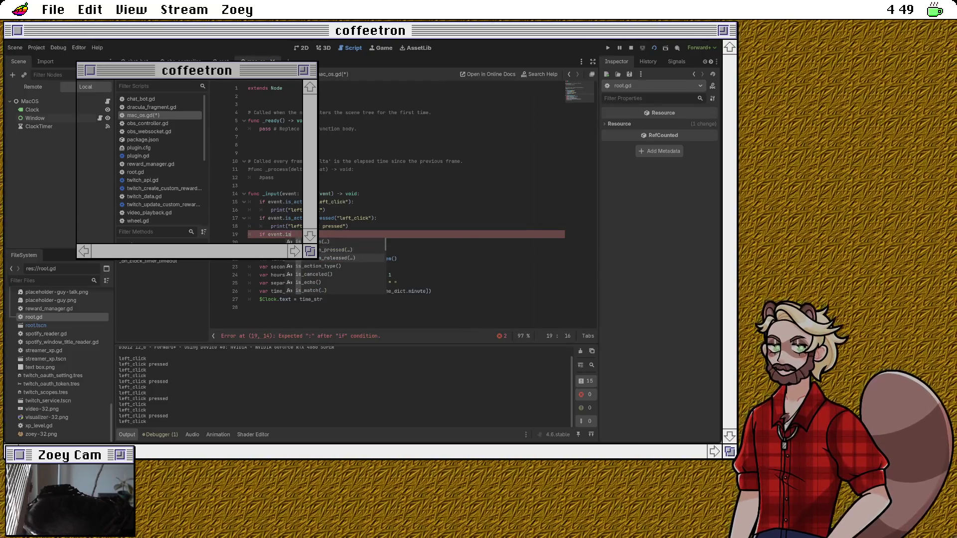
key("Return")
type("\"left_click")
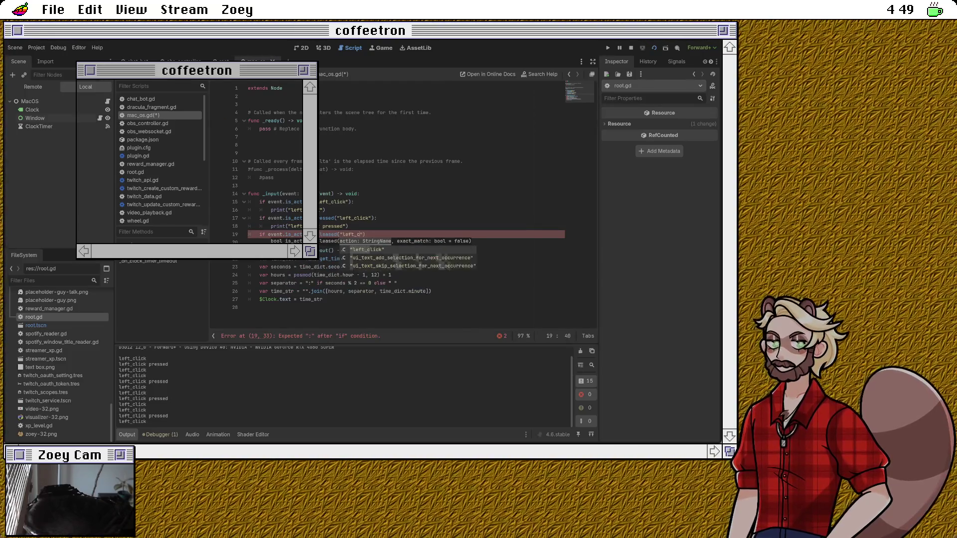
key("Return")
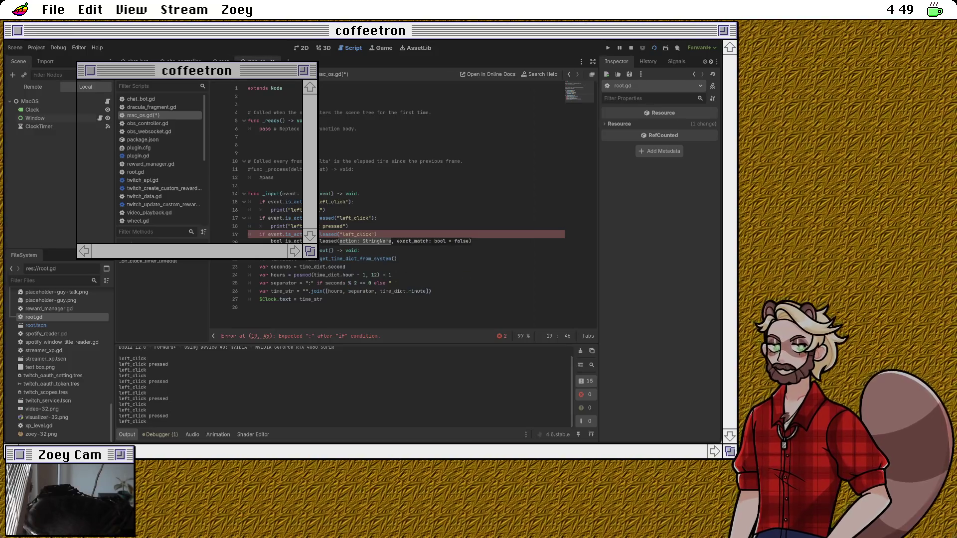
Step: Give the released check a print("left_click released") body
left_click(349, 226)
type(":")
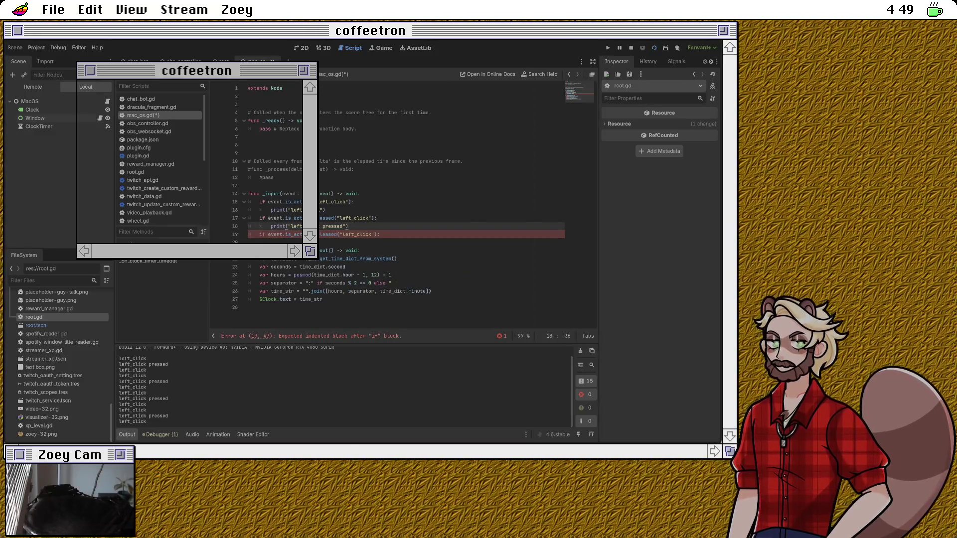
left_click(325, 210)
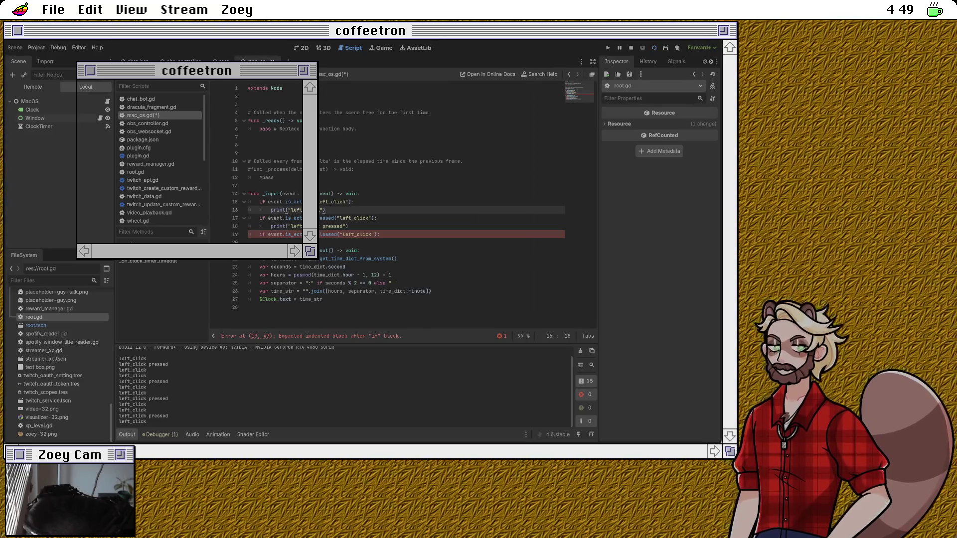
left_click(348, 226)
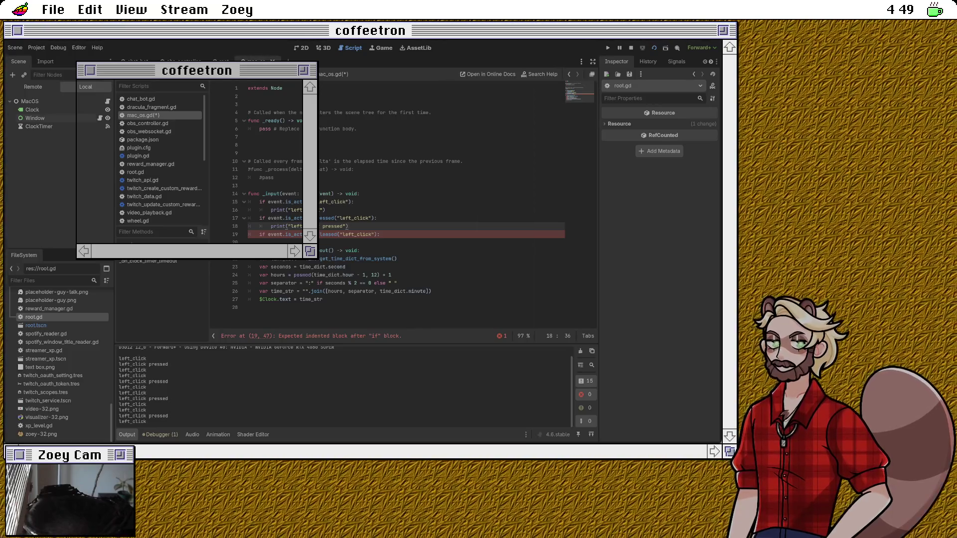
left_click(380, 234)
key("Return")
type("pri")
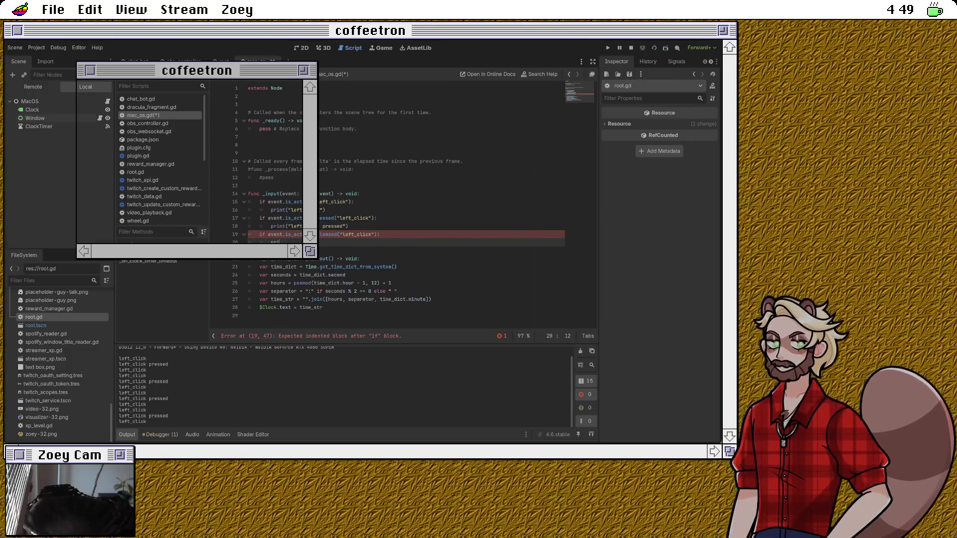
type("nt(\"left_click released")
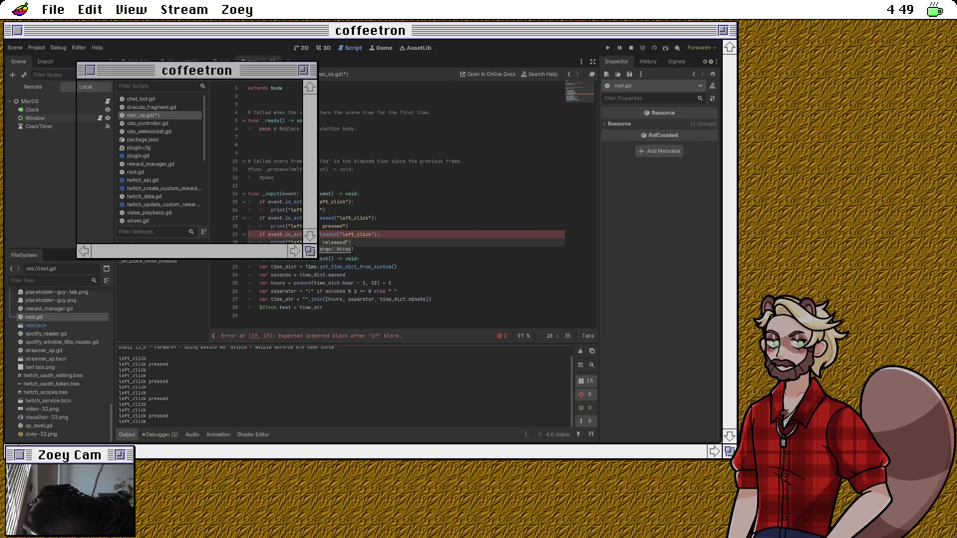
key("Up")
key("Up")
key("Up")
Step: Comment out the old left_click check on lines 15–16 and save the script
key("shift+Up")
key("ctrl+k")
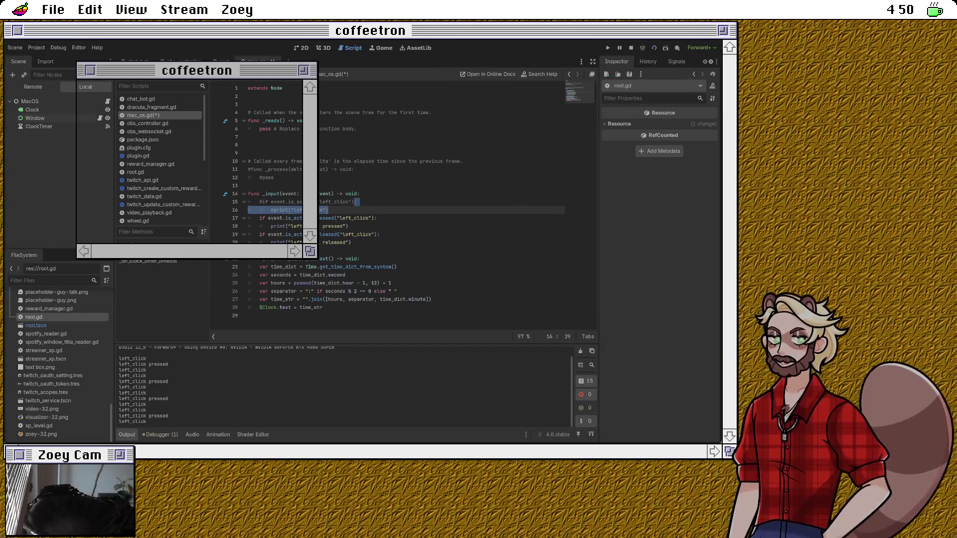
key("ctrl+s")
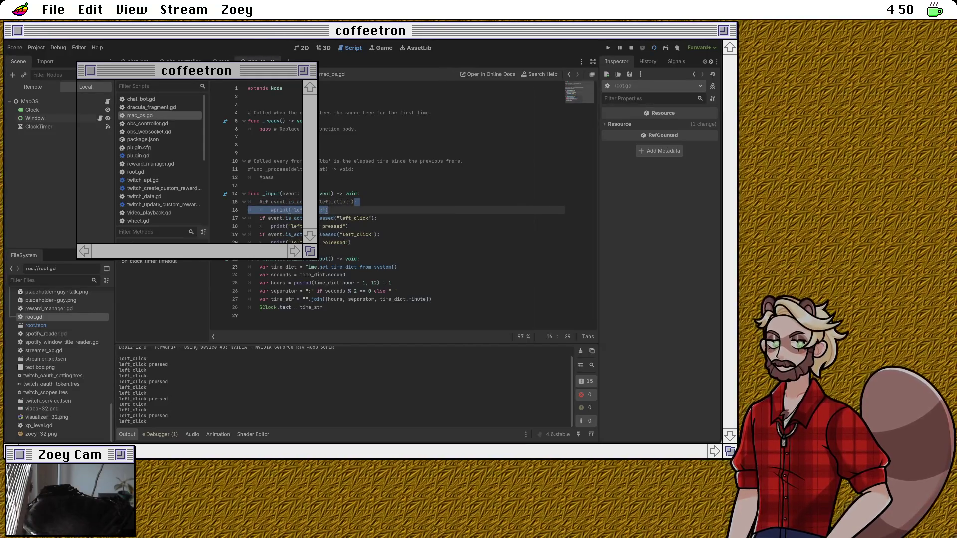
Step: Click and drag repeatedly in the game window to log alternating pressed and released lines
left_click_drag(149, 67, 221, 73)
left_click(207, 67)
left_click_drag(409, 26, 408, 26)
left_click(412, 26)
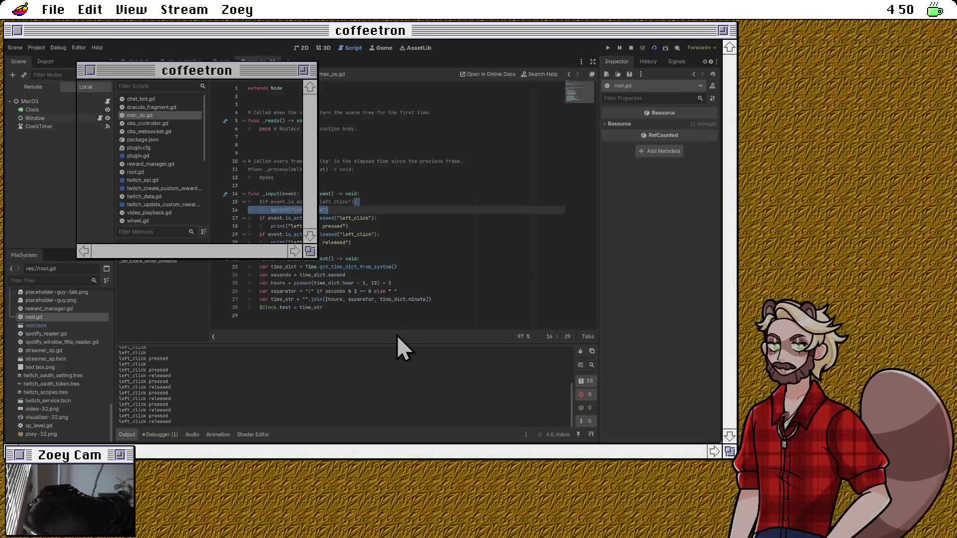
left_click(397, 335)
left_click(396, 335)
left_click(397, 335)
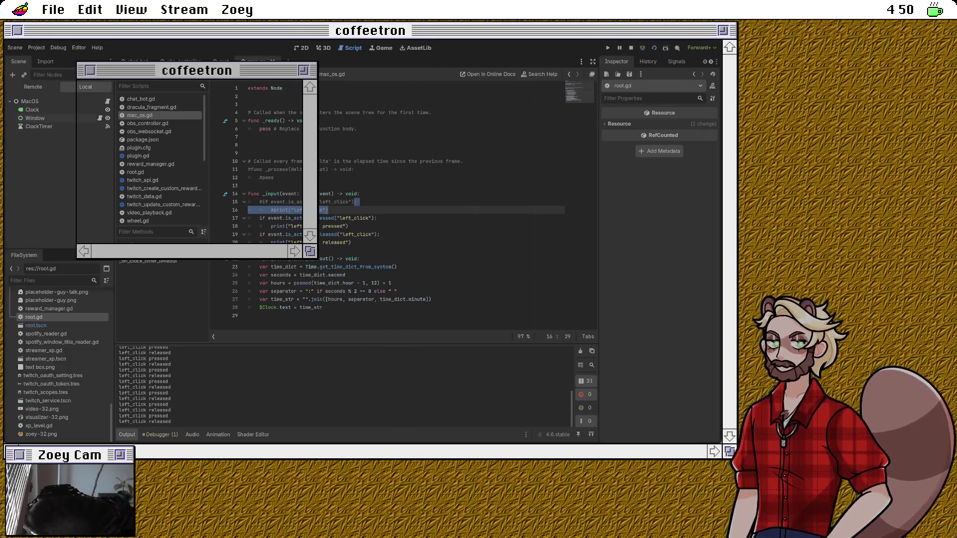
left_click(267, 217)
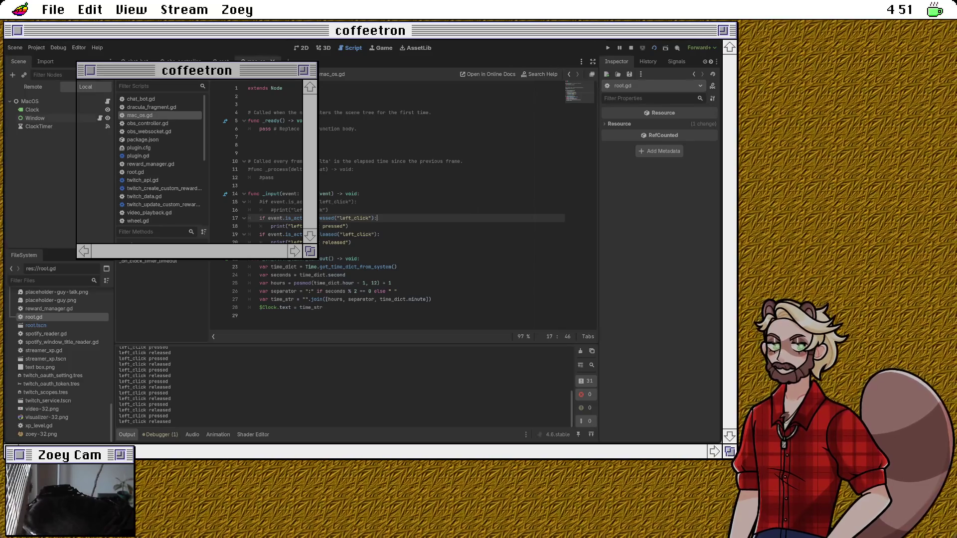
left_click(351, 242)
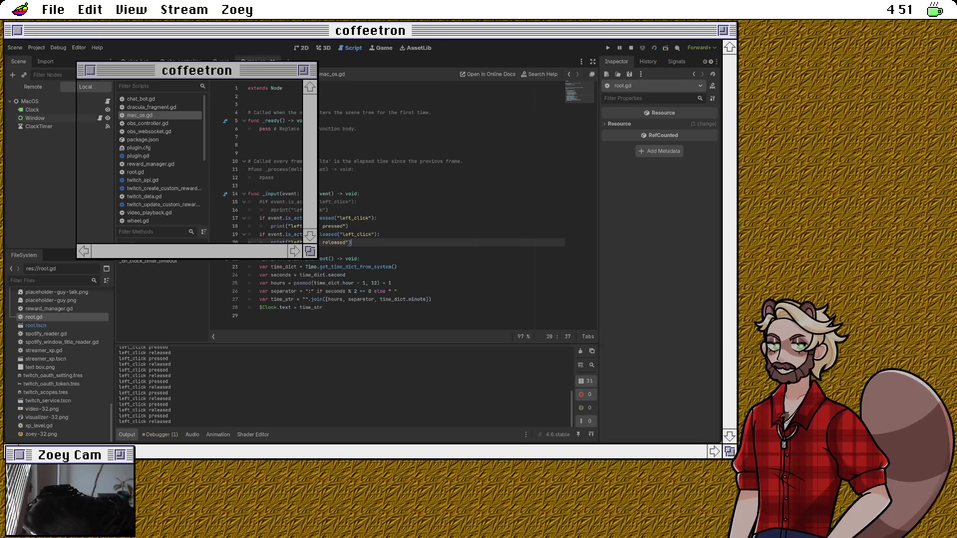
left_click(349, 226)
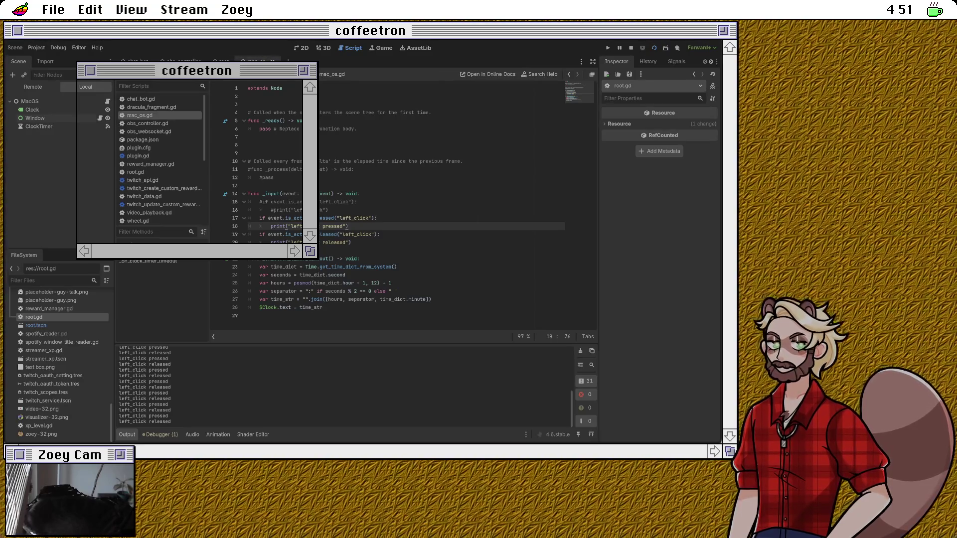
left_click(378, 218)
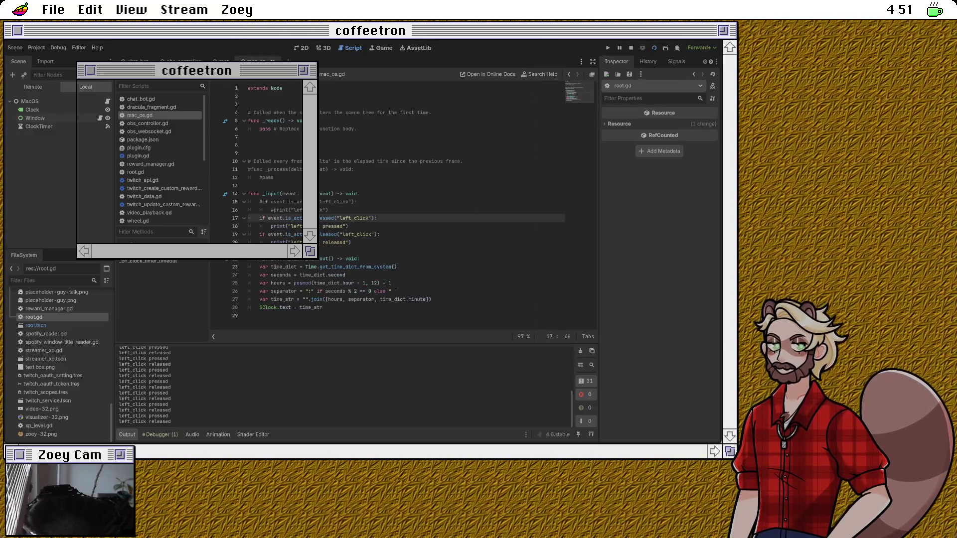
Step: Declare var drag_start := Vector2.ZERO just above the _input function
key("Down")
key("Up")
key("Up")
key("Up")
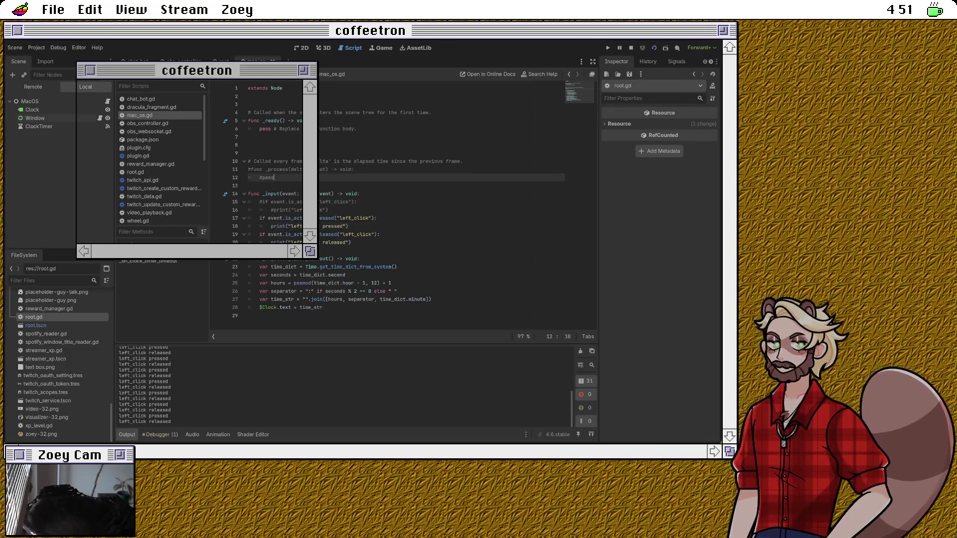
key("Down")
key("Return")
type("va")
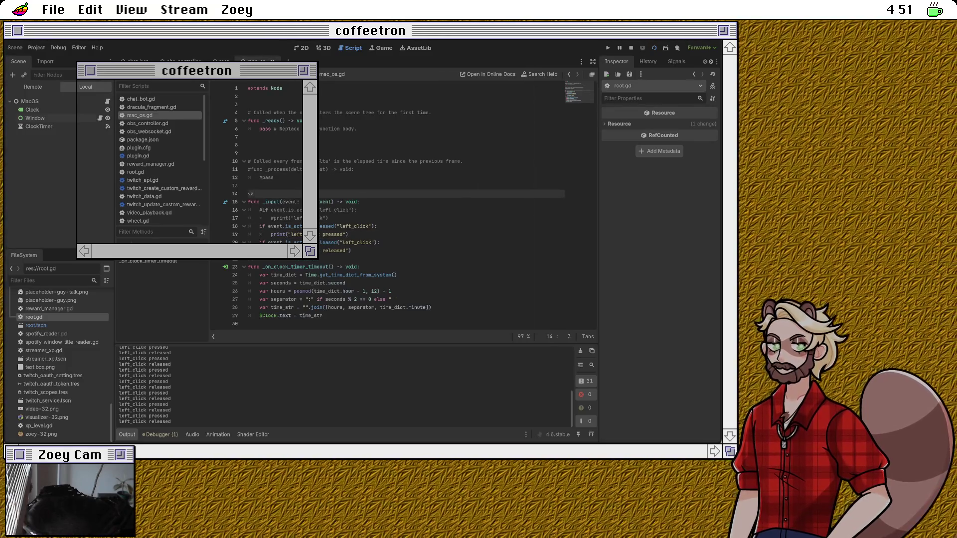
type("r drag_start")
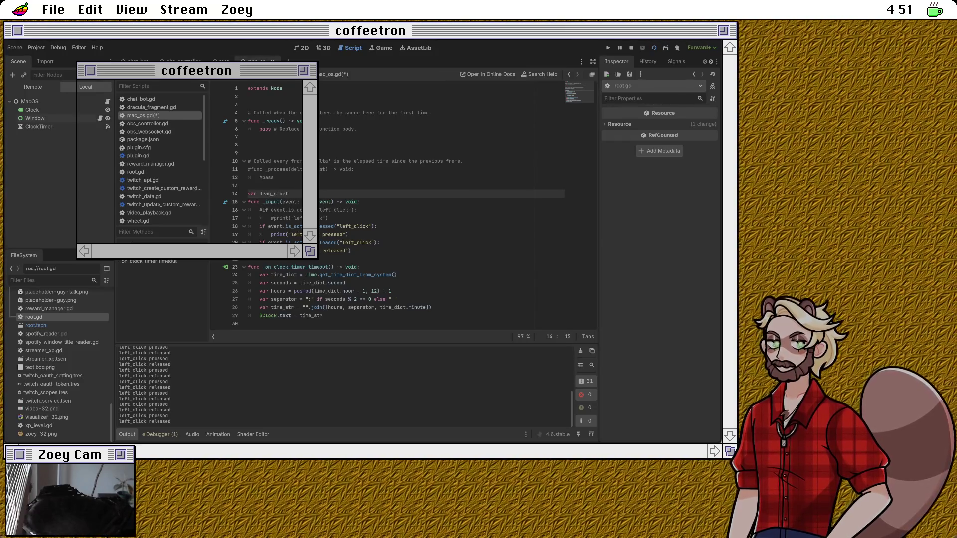
type(": VEc")
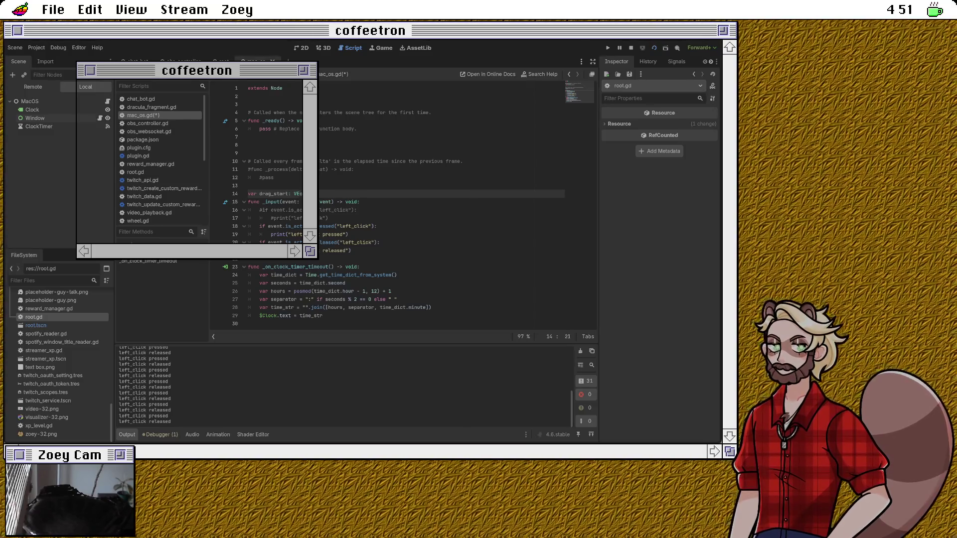
key("Return")
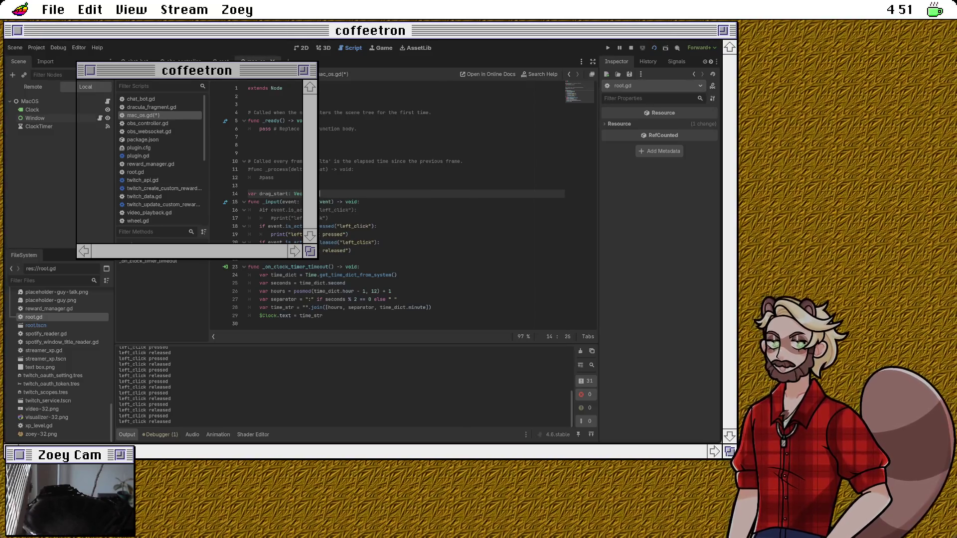
type("=")
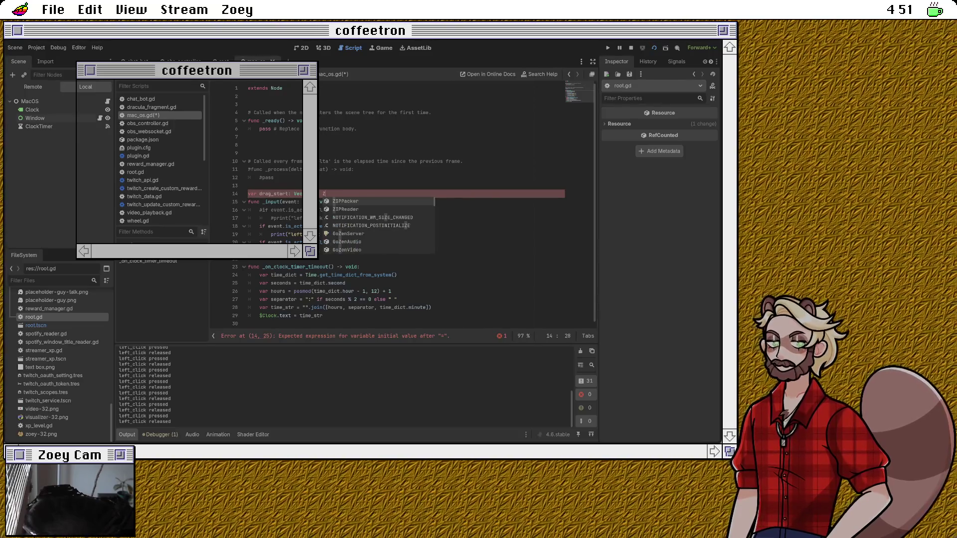
key("BackSpace")
key("BackSpace")
key("BackSpace")
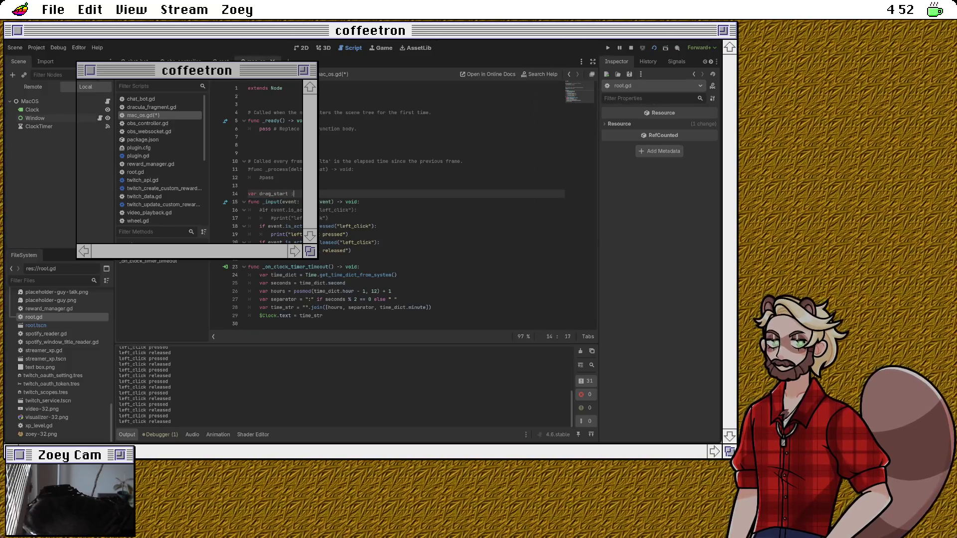
type("= Vector2.z")
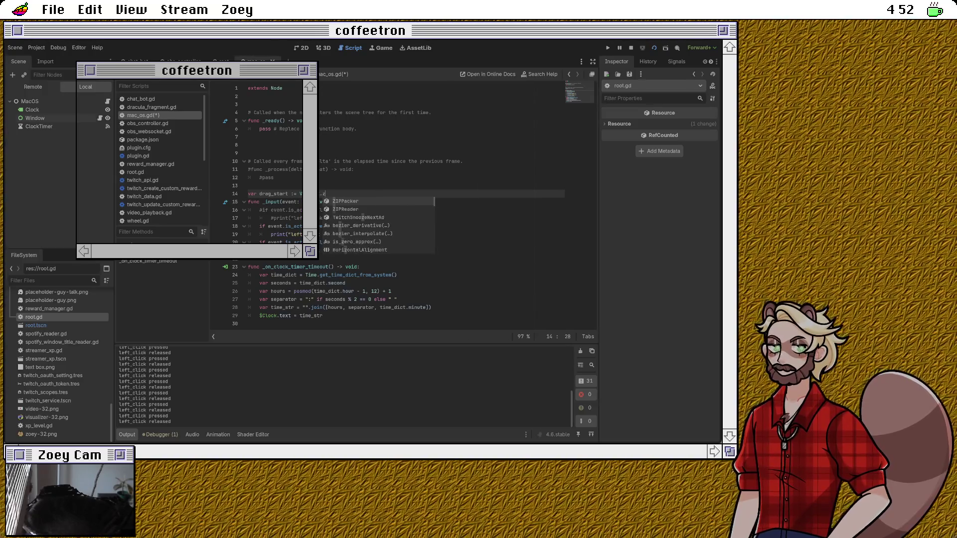
key("Return")
key("Return")
Step: Open an empty line under the left-click pressed print on line 20
key("Down")
key("Down")
key("Down")
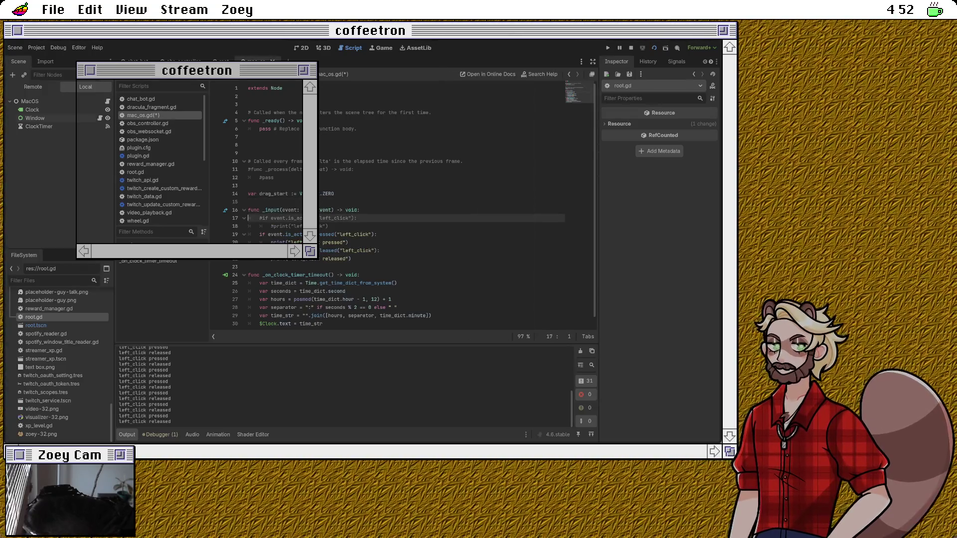
key("End")
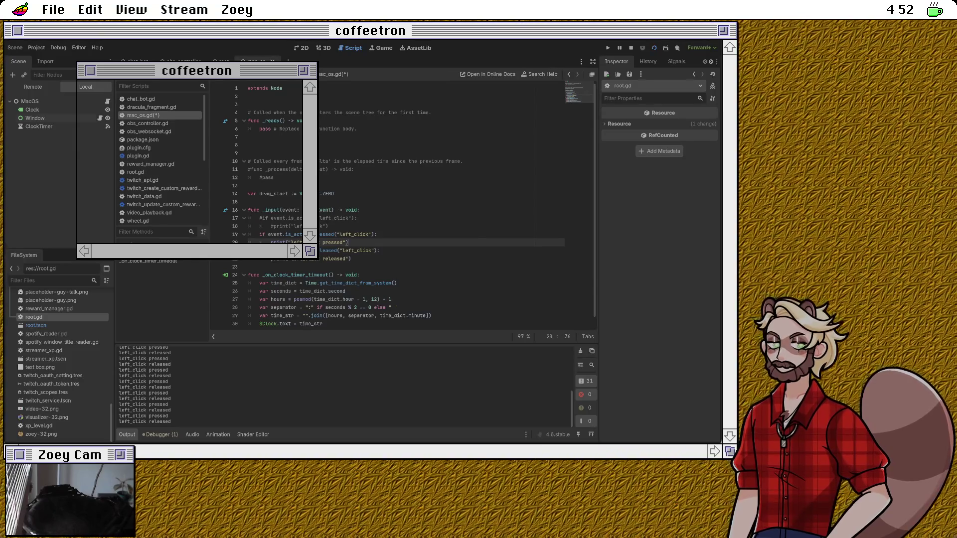
key("Return")
Step: Start a drag_start = event. line, trying and erasing several member names from autocomplete
type("art g")
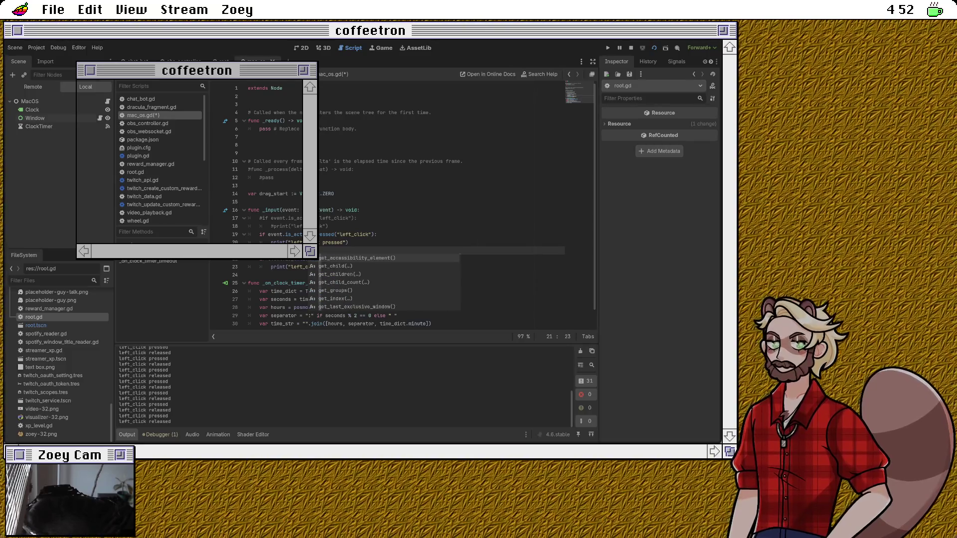
type("lobal_mo")
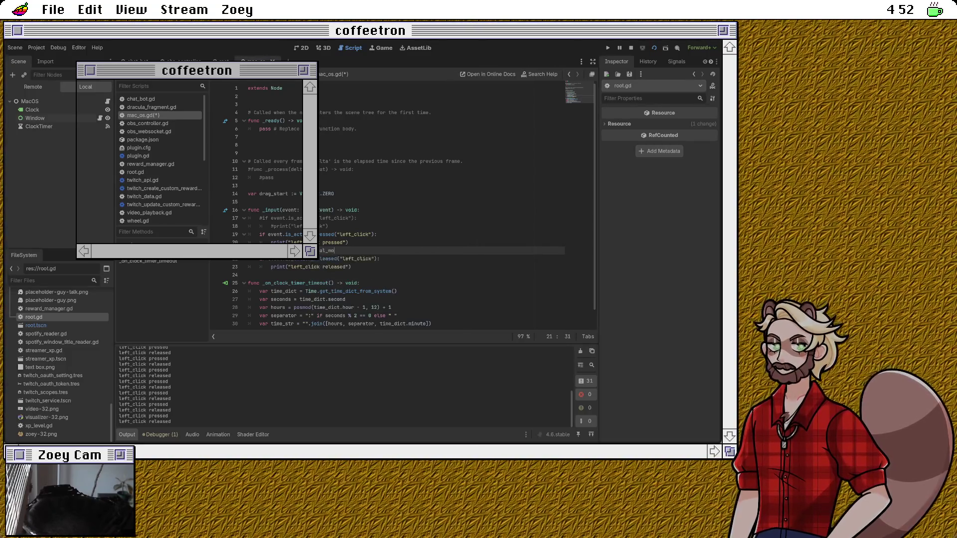
key("BackSpace")
key("BackSpace")
key("BackSpace")
type("g")
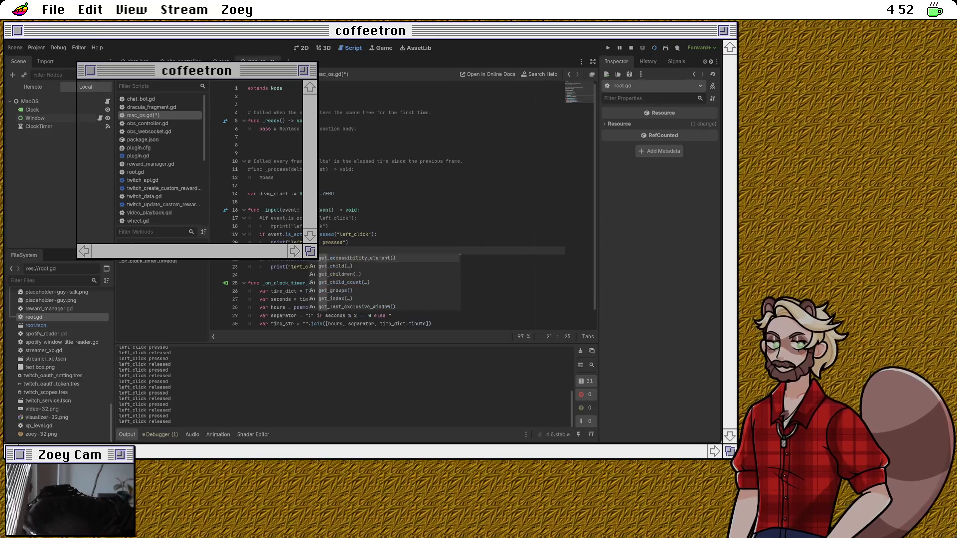
type("e")
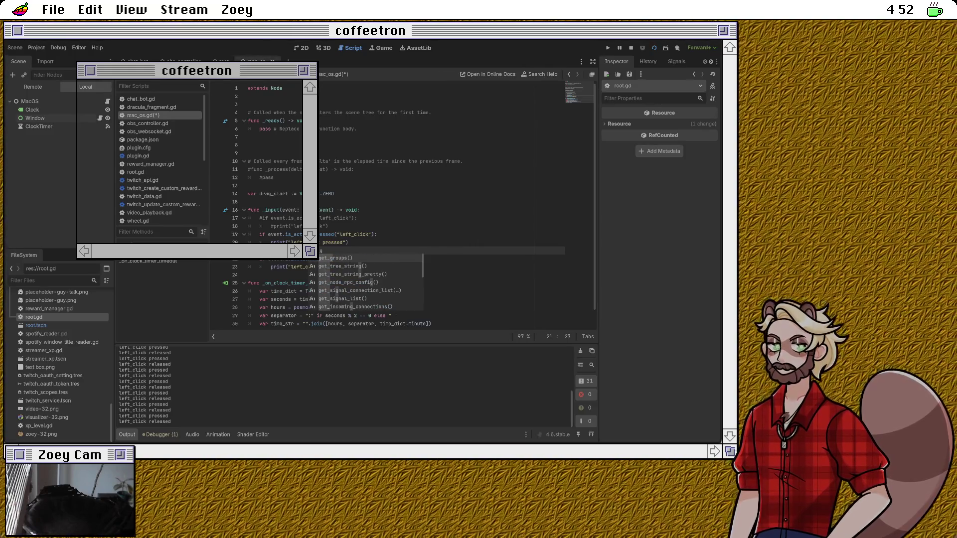
key("BackSpace")
key("BackSpace")
key("BackSpace")
type("Mou")
key("BackSpace")
key("BackSpace")
key("BackSpace")
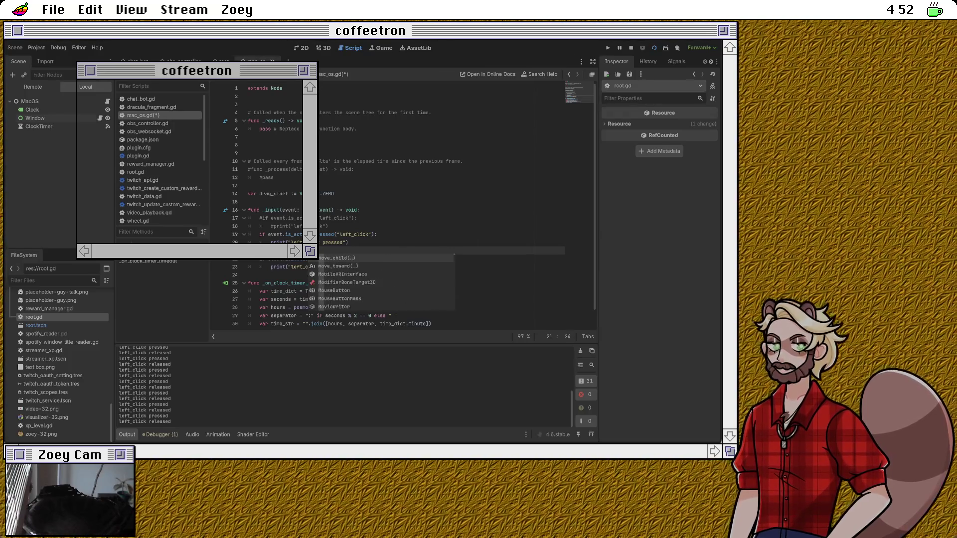
type("event.")
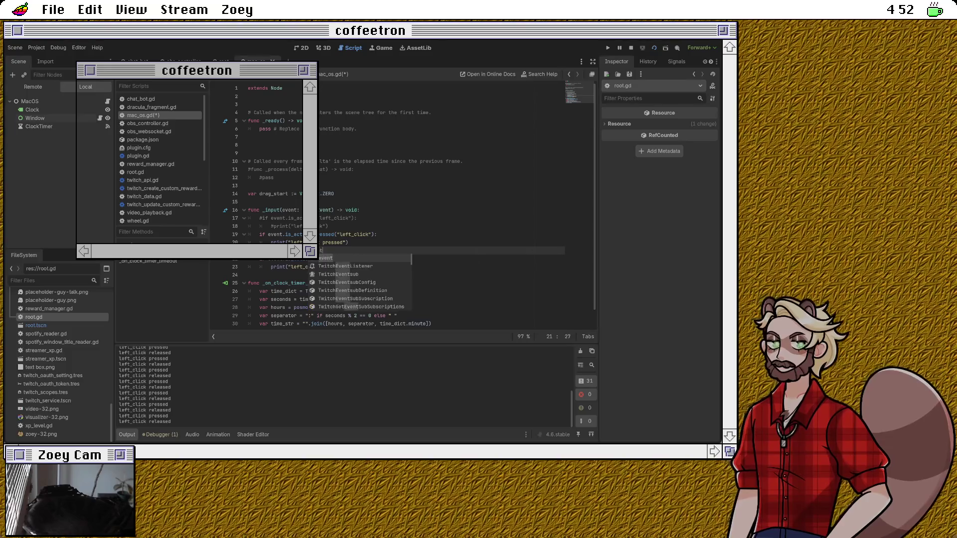
key("Down")
key("Down")
key("Down")
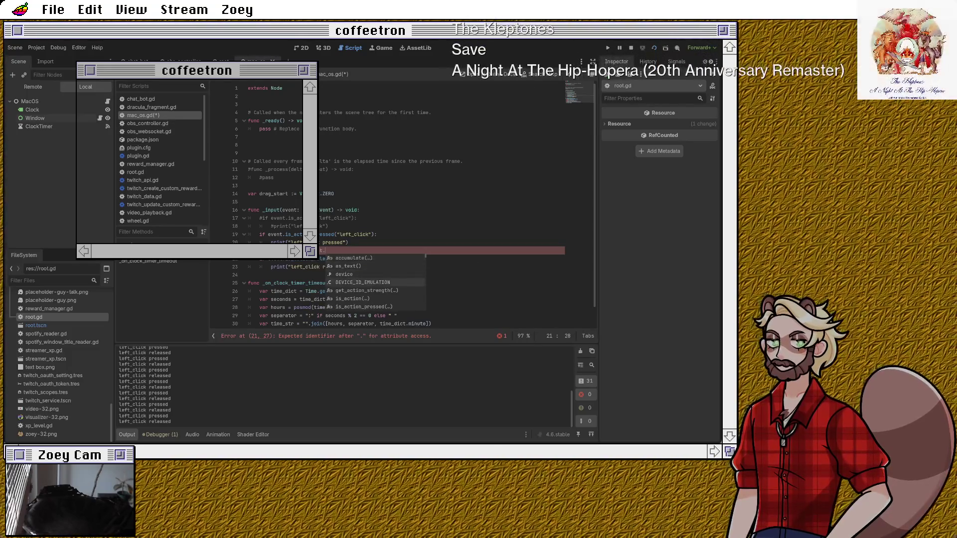
type("posi")
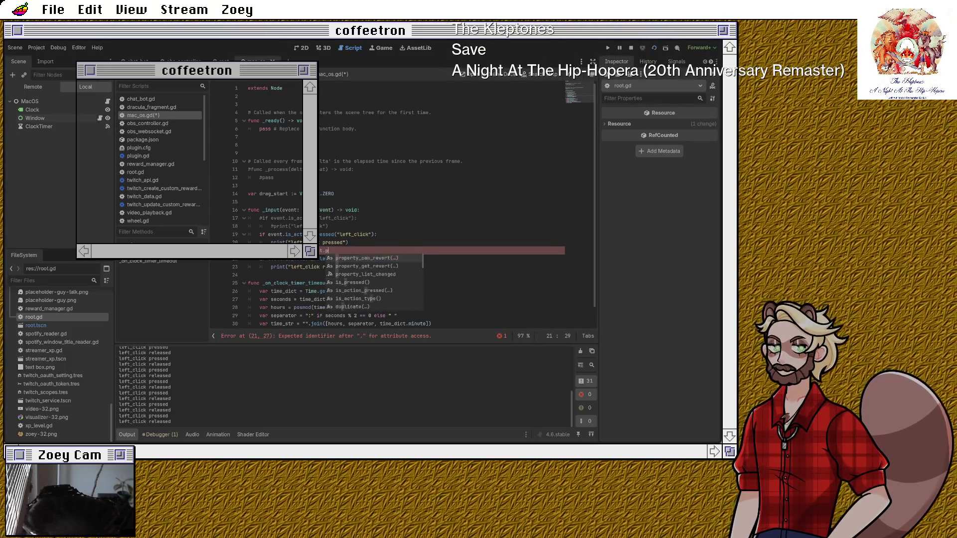
key("BackSpace")
key("BackSpace")
key("BackSpace")
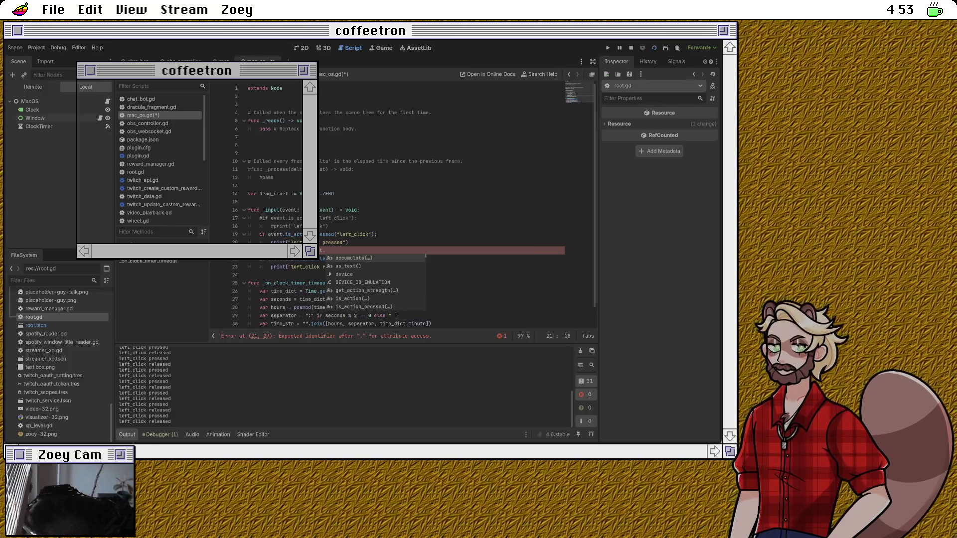
Step: Wrap the left-click checks in a new if event is InputEventMouseButton: block by indenting them
key("Escape")
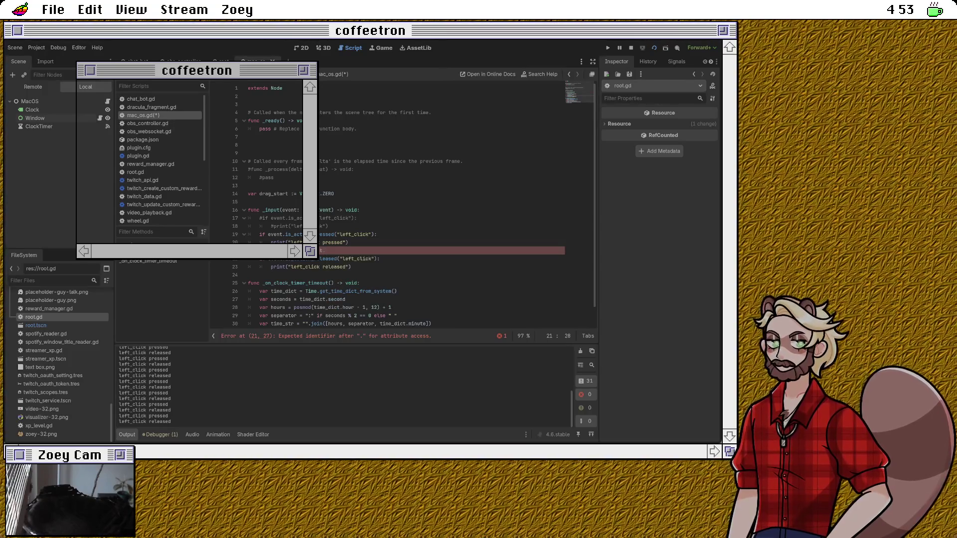
key("BackSpace")
key("BackSpace")
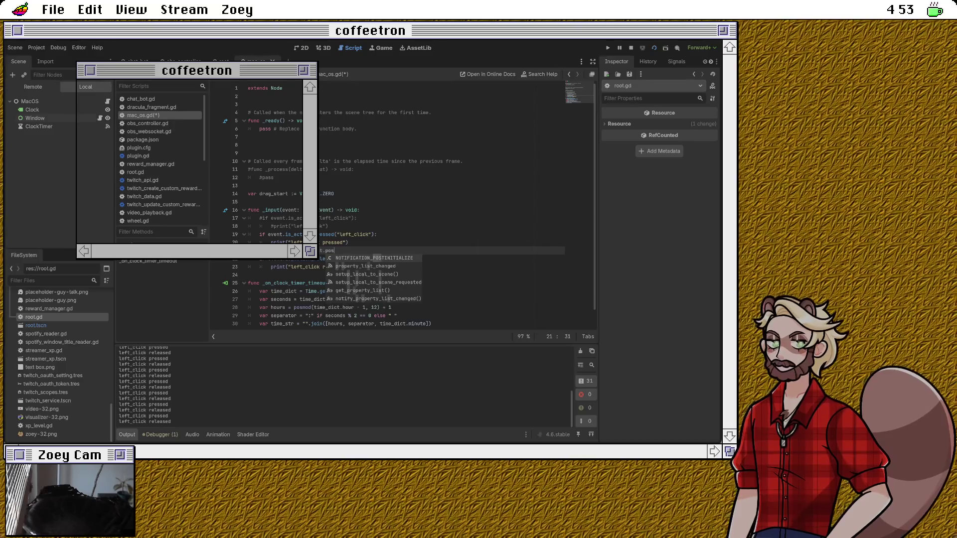
key("Escape")
key("Up")
key("Up")
key("Up")
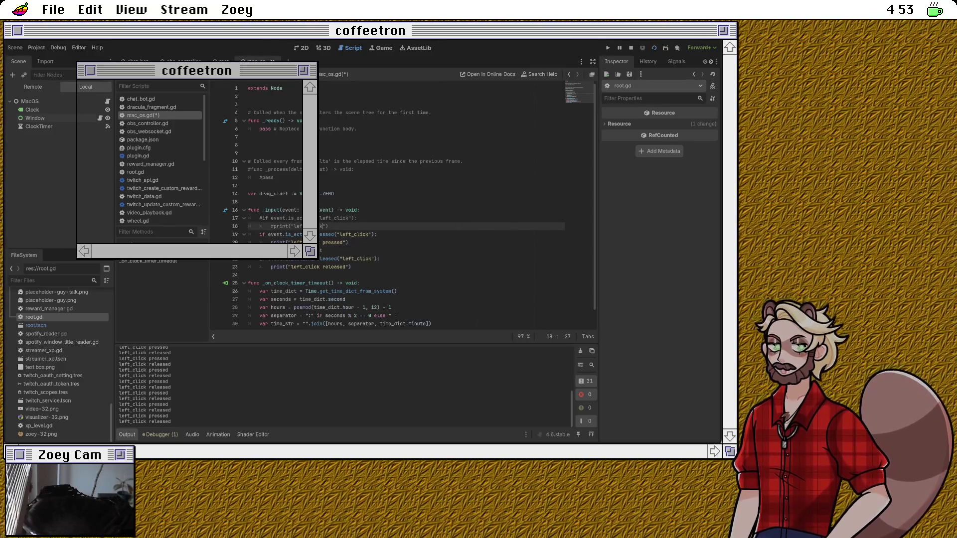
key("Return")
key("BackSpace")
type("if ")
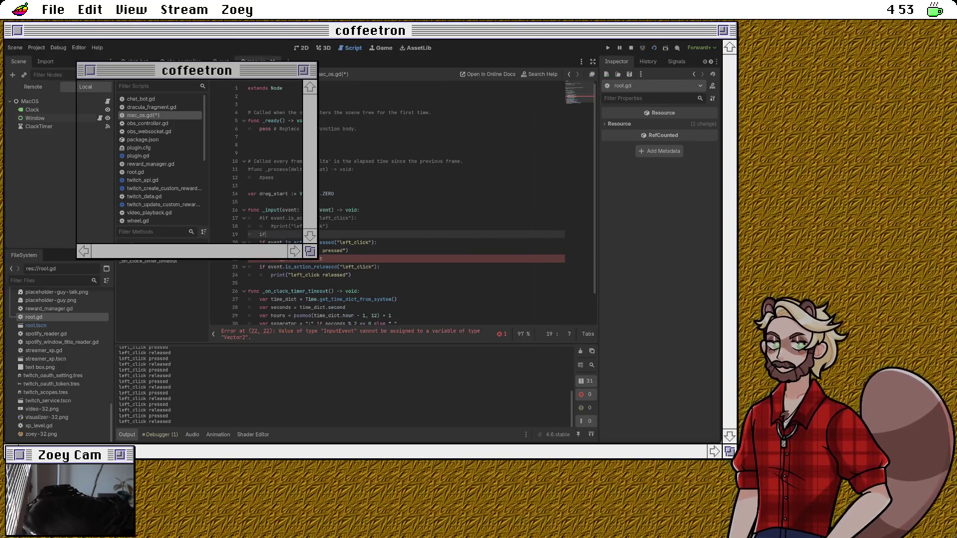
type("event is InputEventMouseButton")
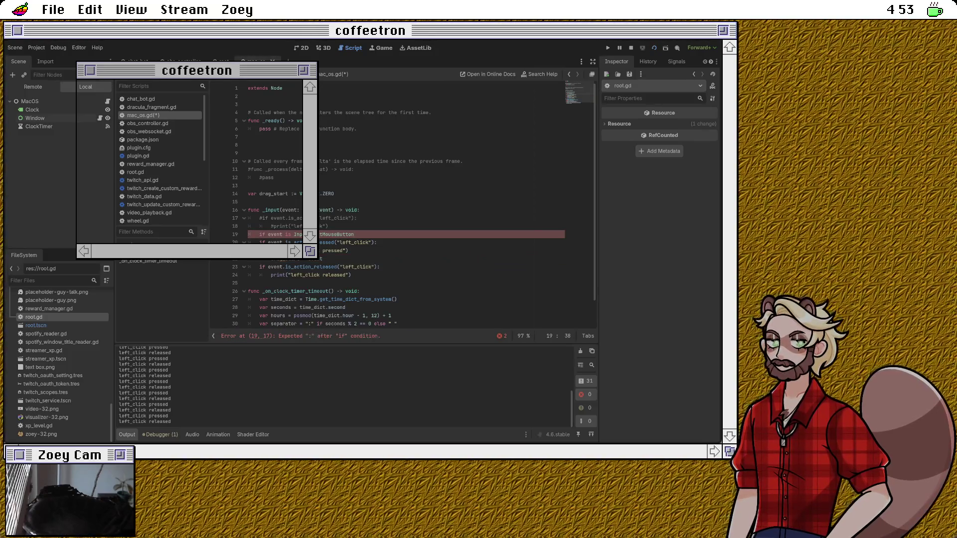
type(":")
key("shift+Down")
key("shift+Down")
key("shift+Down")
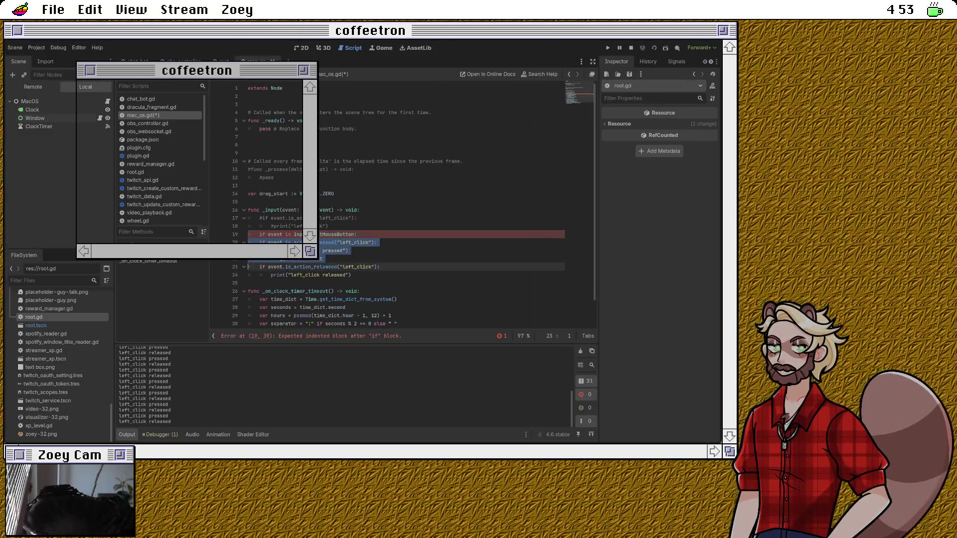
key("Tab")
key("Up")
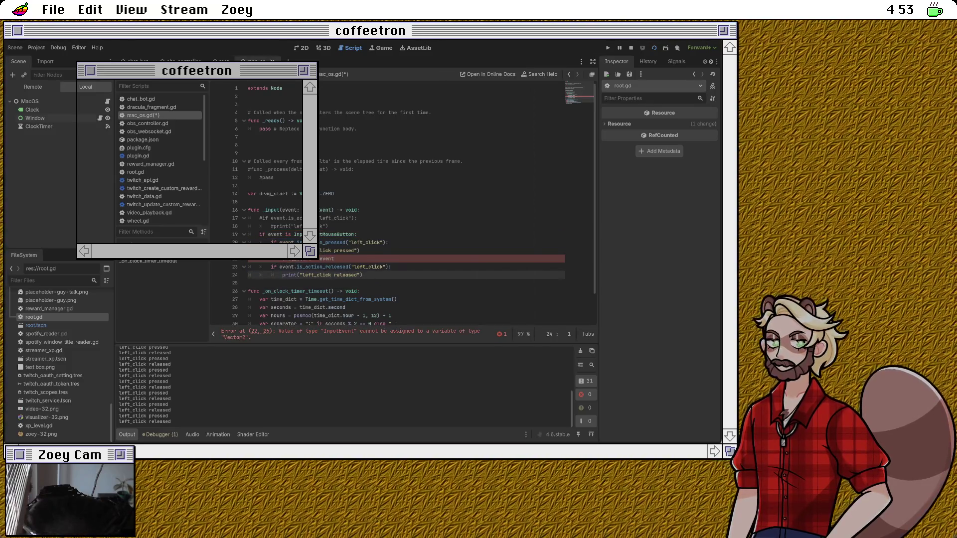
Step: Complete the assignment as drag_start = event.position and begin a new line after _input
left_click(360, 250)
key("Down")
type("pos")
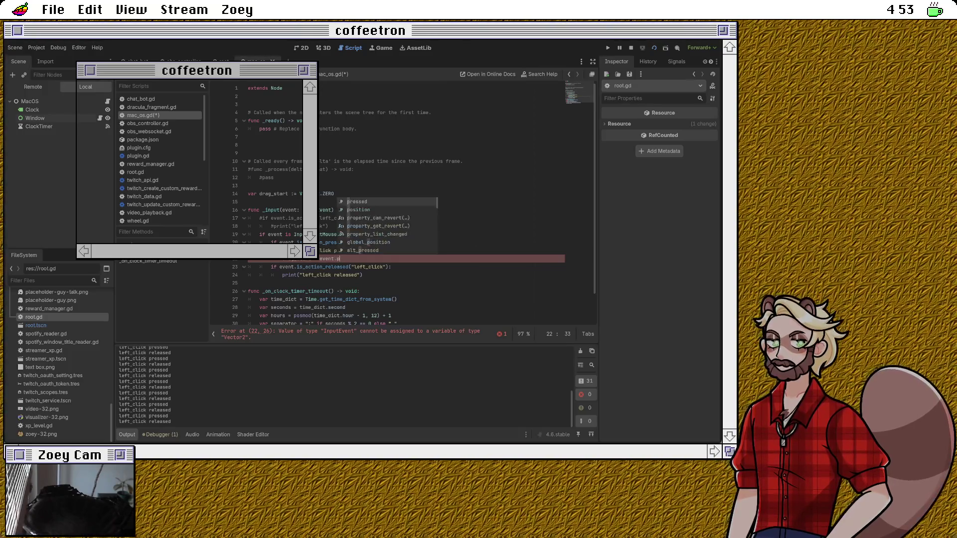
key("Return")
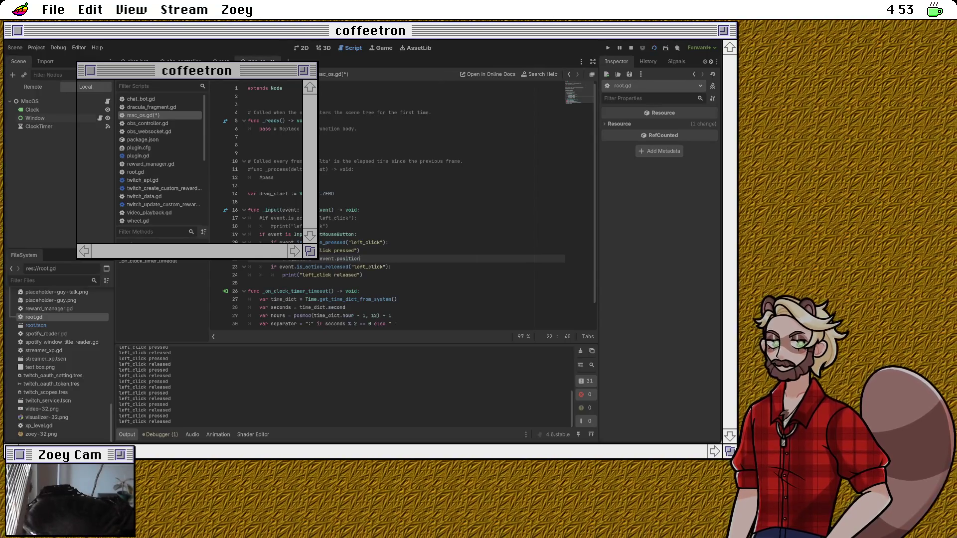
left_click(363, 275)
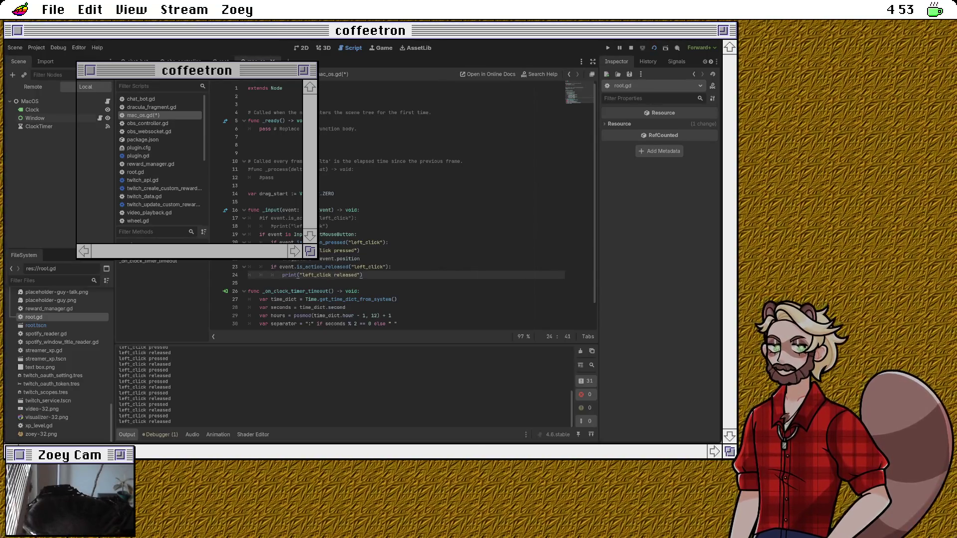
left_click(334, 259)
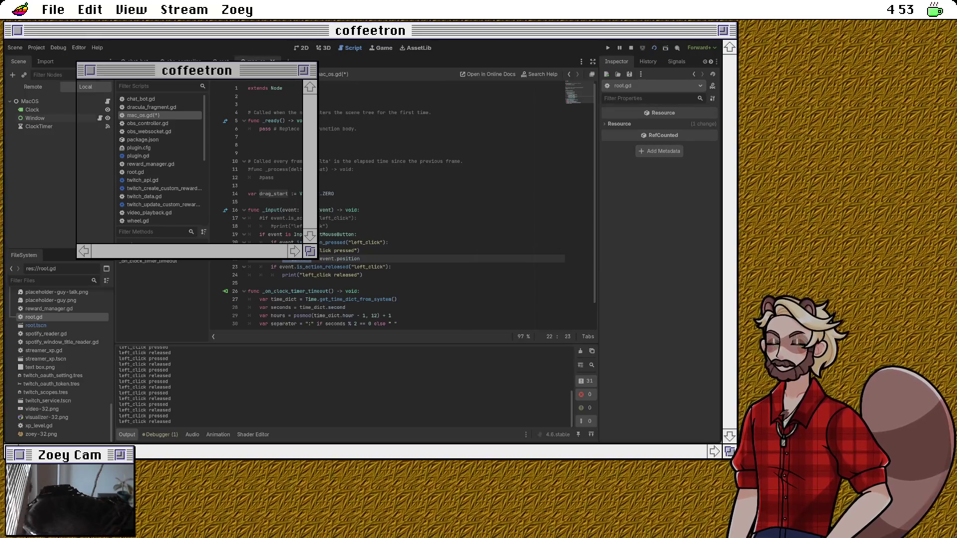
left_click(259, 283)
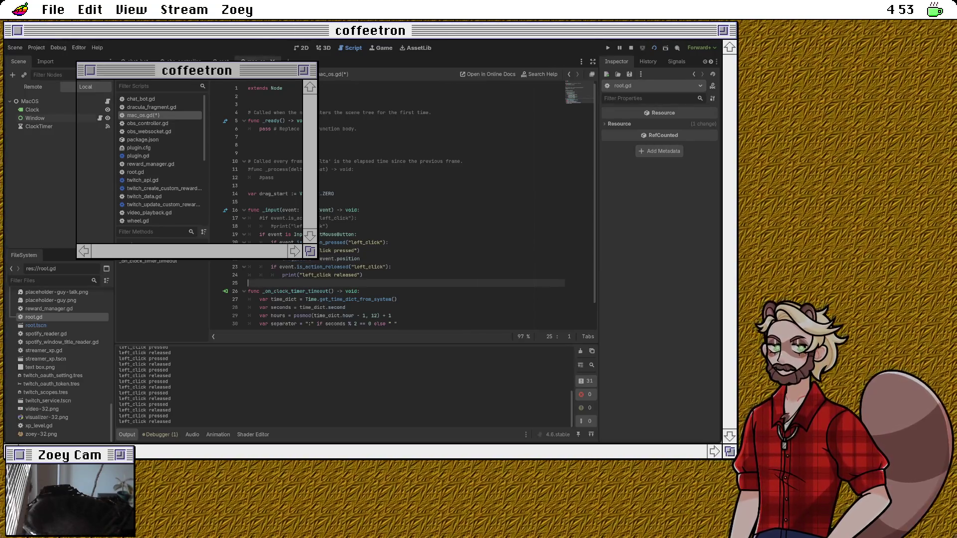
key("Return")
type("#")
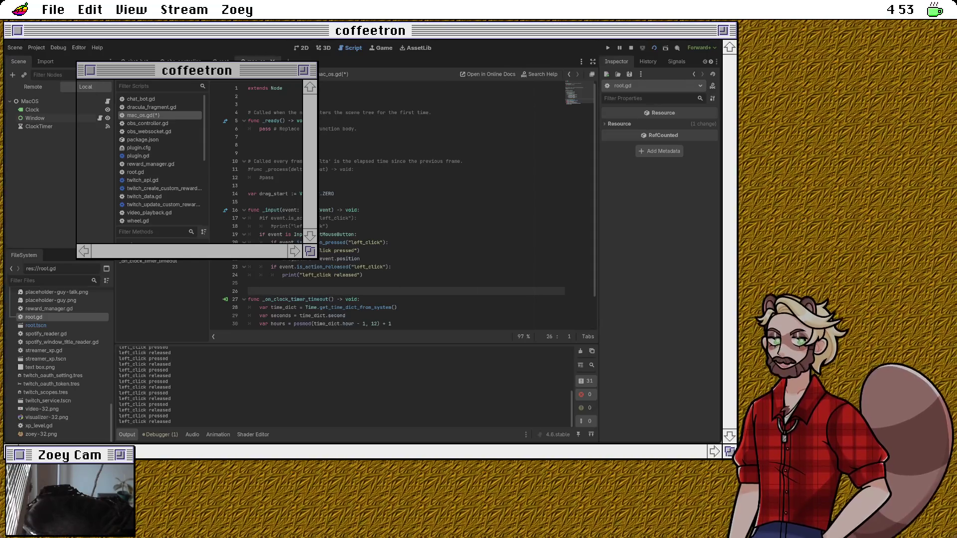
type("unc ")
type("_pro")
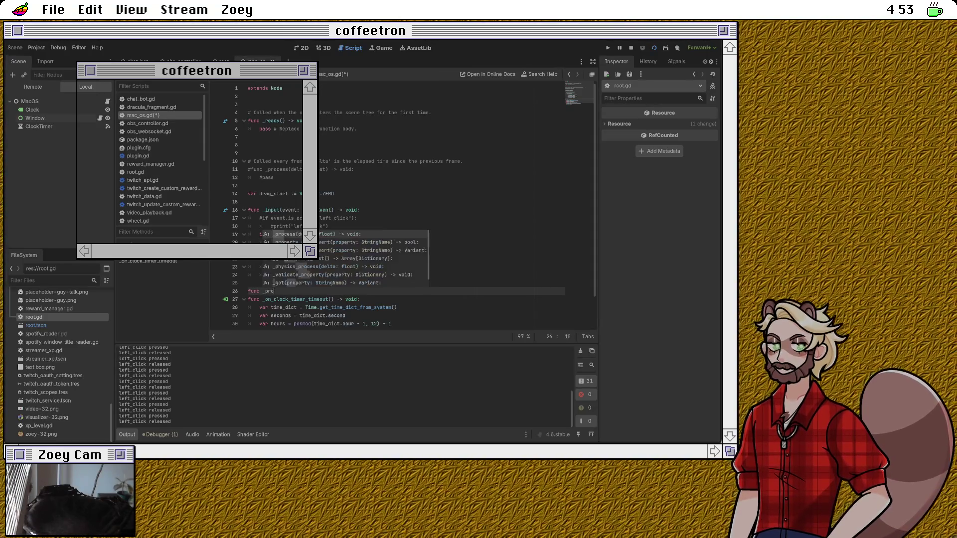
type("\\")
Step: Insert a _process function below _input using autocompletion
key("Return")
key("BackSpace")
key("BackSpace")
type("c")
key("Return")
key("Return")
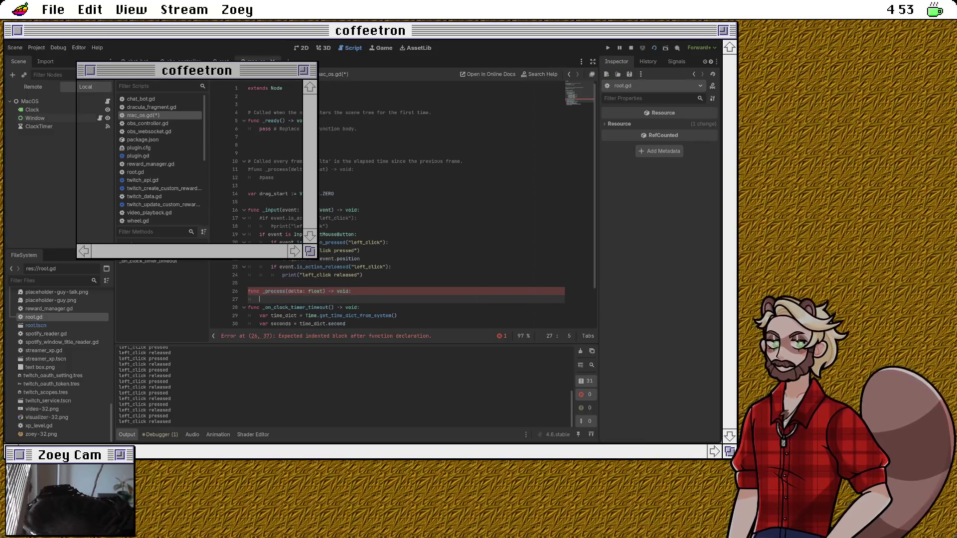
Step: Declare var is_dragging below drag_start and set is_dragging = true in the press branch
left_click(335, 193)
key("Return")
type("var is_dragging = f")
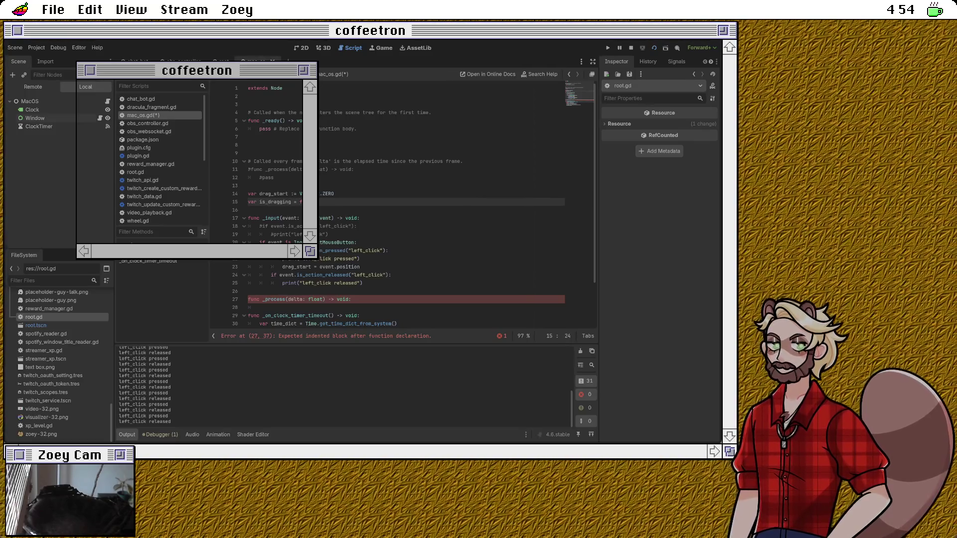
left_click(361, 267)
key("Return")
type("is_dragging =")
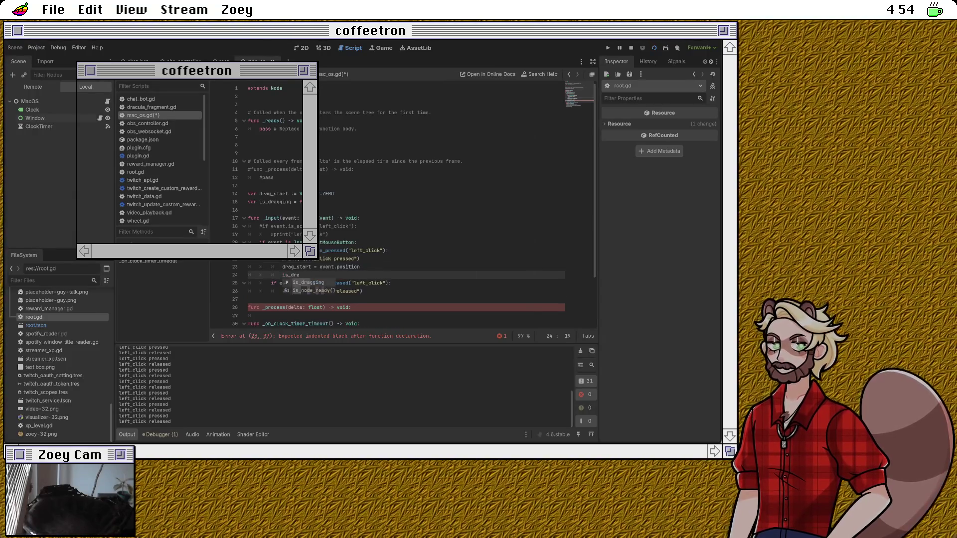
type("true")
Step: Indent the empty _process body and start typing a line there
left_click(249, 283)
left_click(249, 316)
key("Tab")
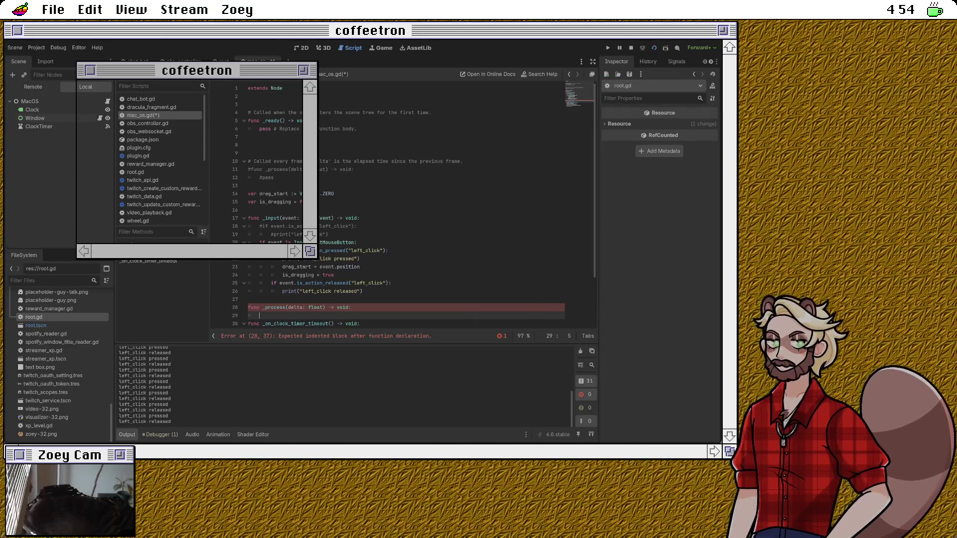
type("get")
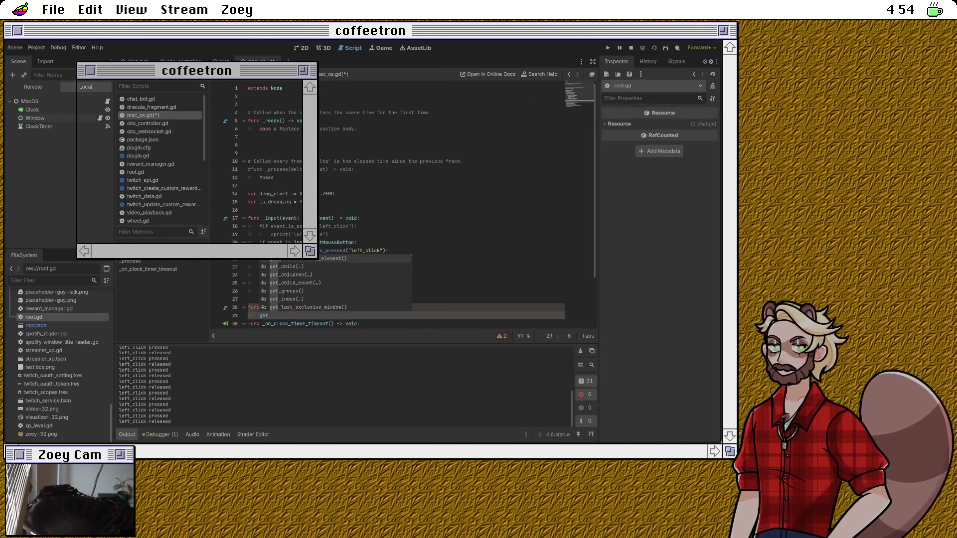
type("_mou")
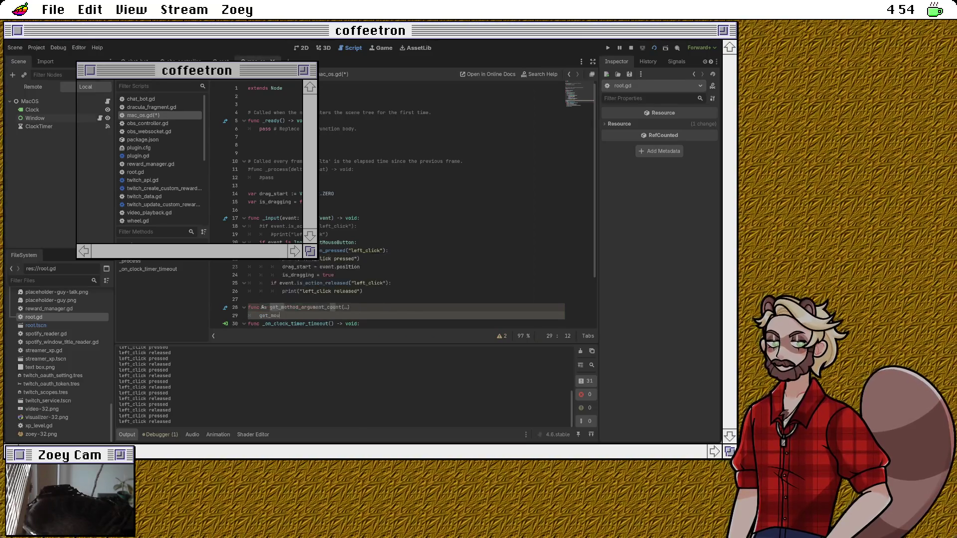
Step: Delete the half-typed 'get' text from the _process body
key("BackSpace")
key("BackSpace")
key("BackSpace")
type("_process(delta: float) -> void:")
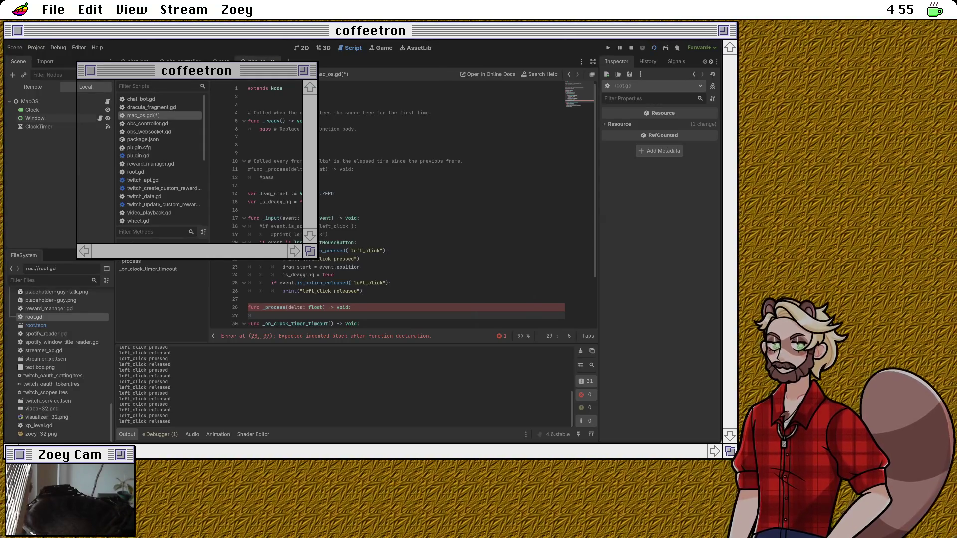
Step: Add an elif event is InputEventMouseMotion: branch containing an empty if is_dragging: check
left_click(248, 299)
type("if event is InputEventMouseMotion:")
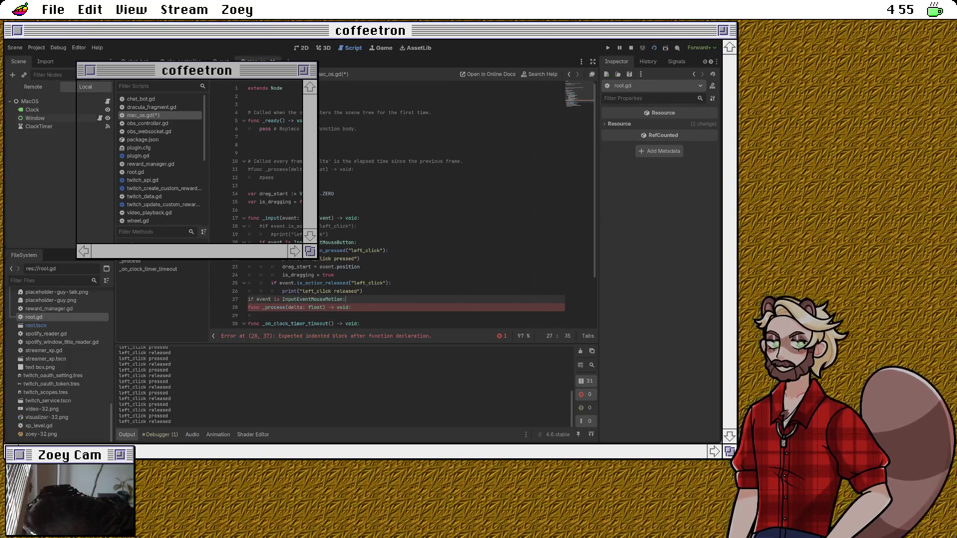
key("Home")
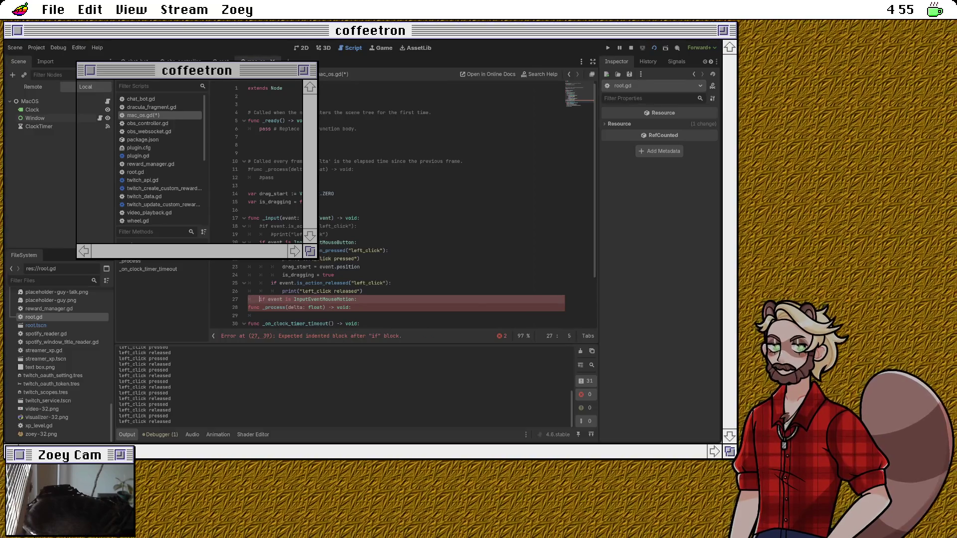
type("el")
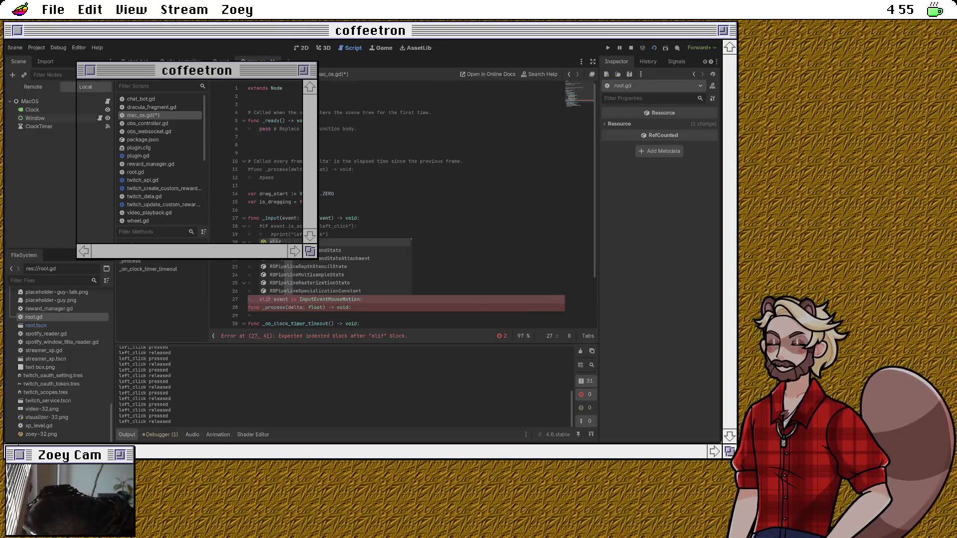
key("Escape")
key("Down")
key("Up")
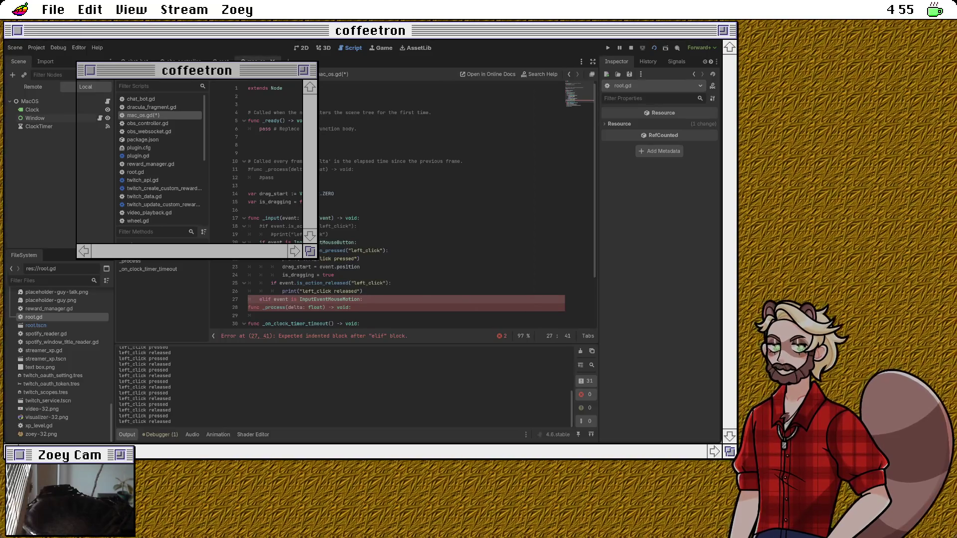
key("Return")
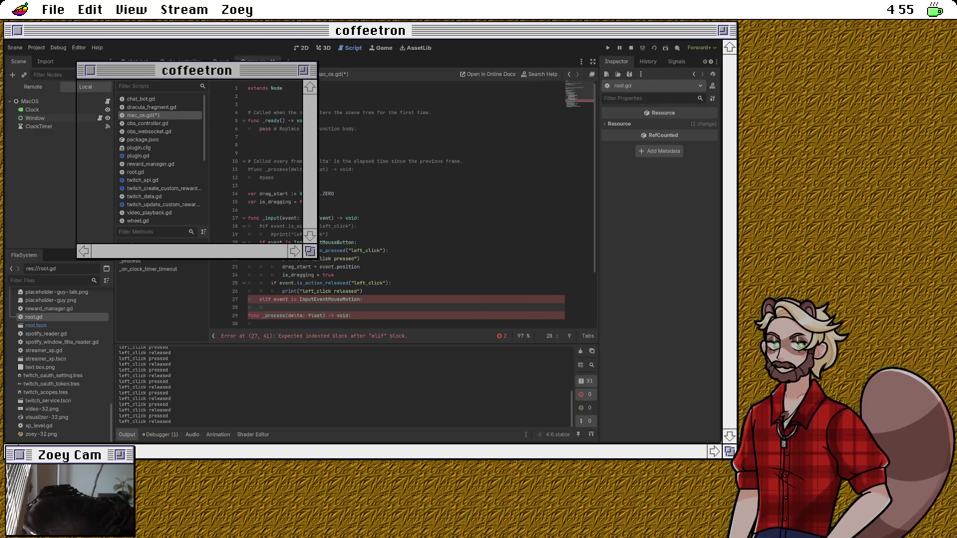
type("if is_d")
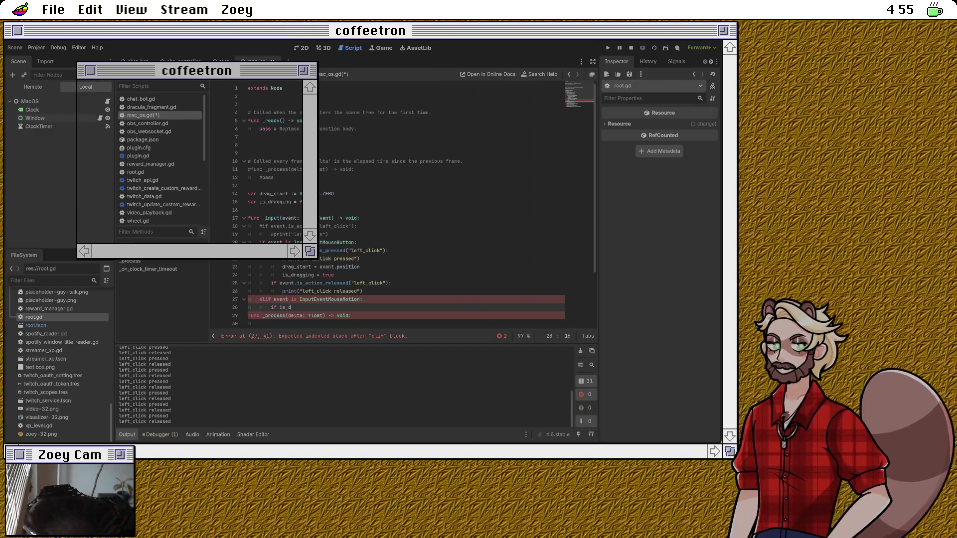
type("ragging:")
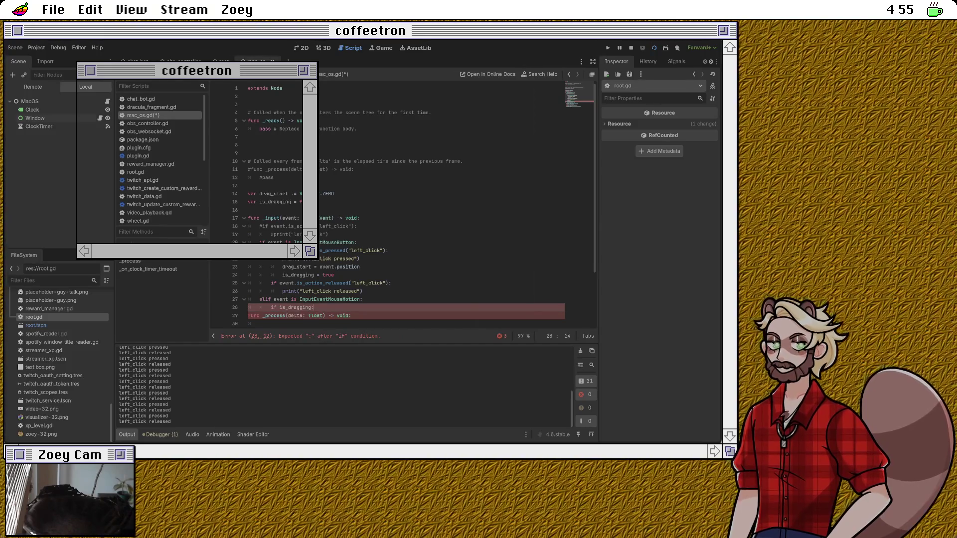
key("Return")
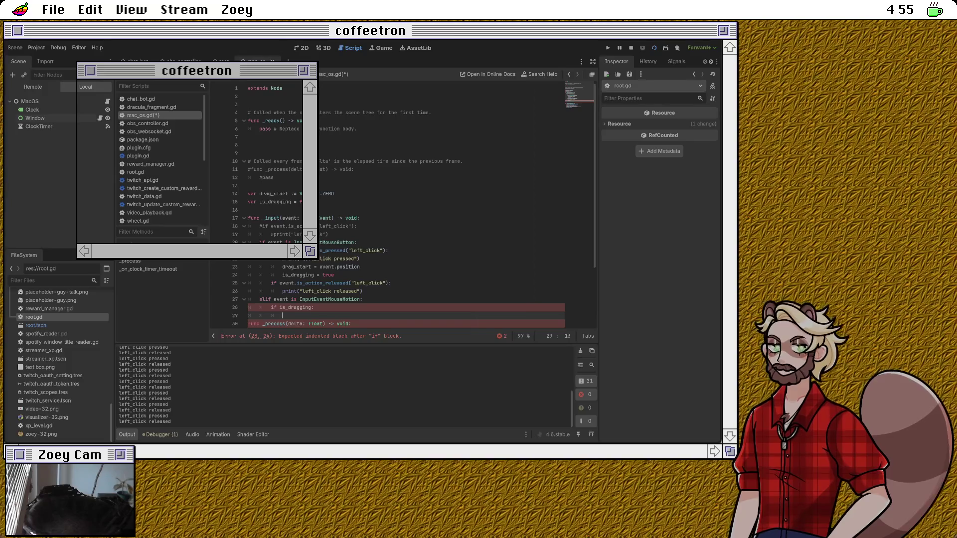
left_click(297, 266)
double_click(344, 267)
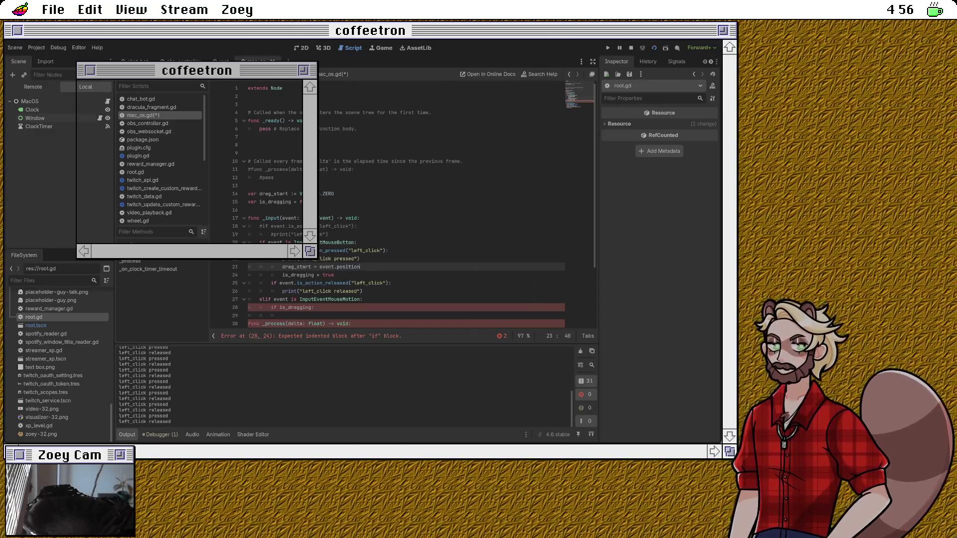
Step: Extend the drag_start assignment to read event.position - self.posit
type(" - po")
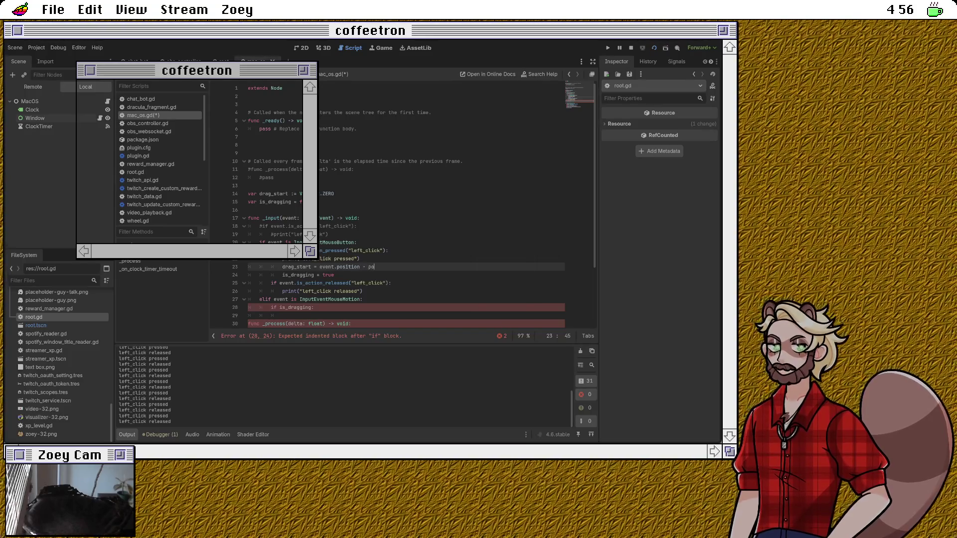
type("siti")
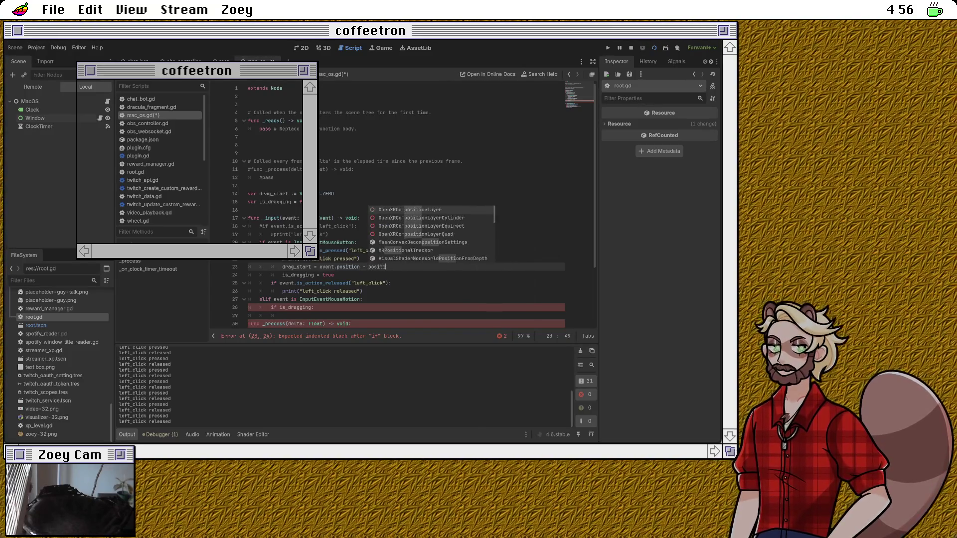
key("BackSpace")
key("BackSpace")
key("BackSpace")
key("BackSpace")
key("BackSpace")
key("BackSpace")
type("self.pos")
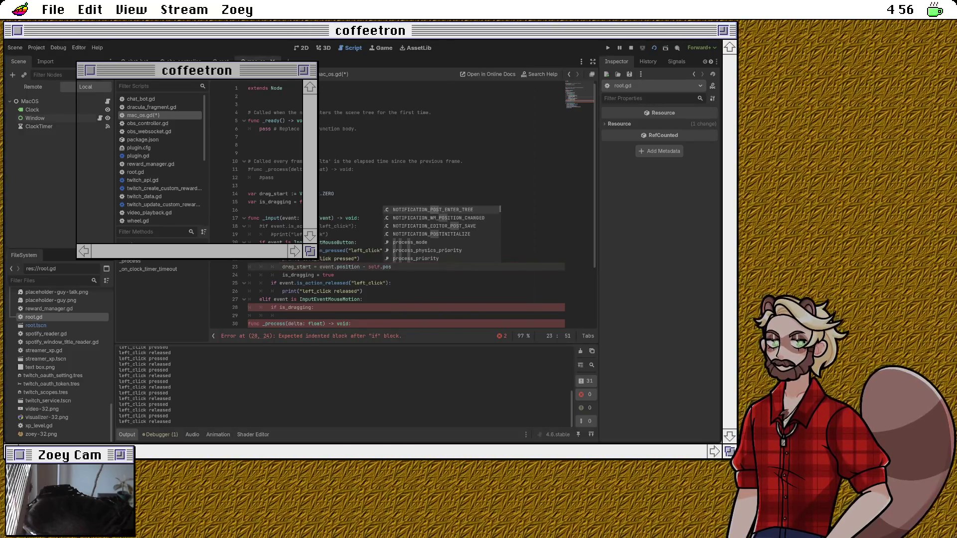
type("it")
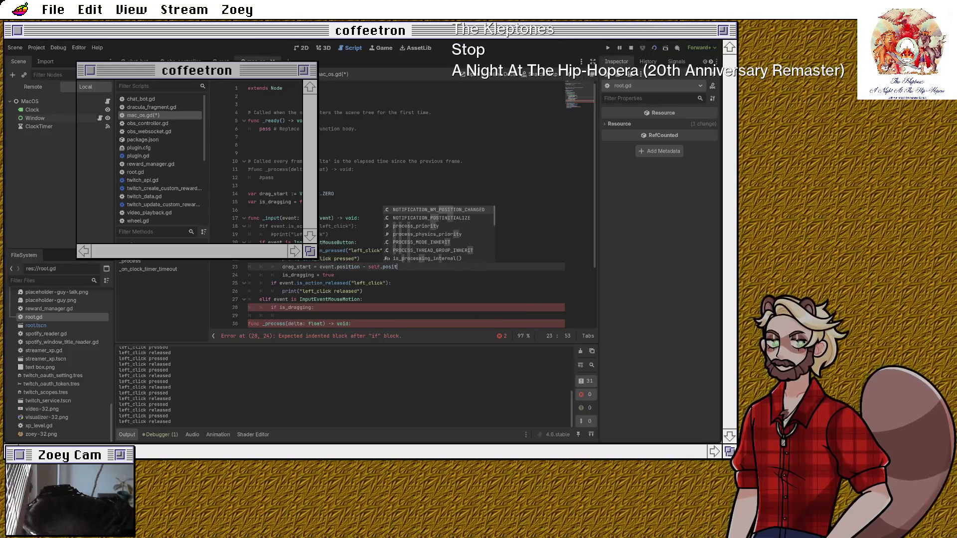
Step: Put the cursor on the empty line after the _process function
left_click(248, 210)
scroll(414, 206, "down", 3)
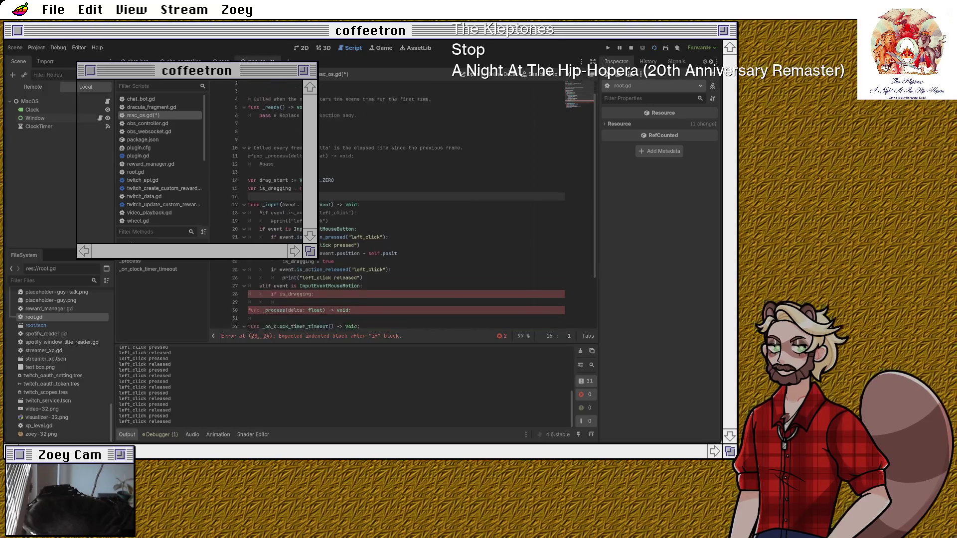
scroll(414, 205, "up", 3)
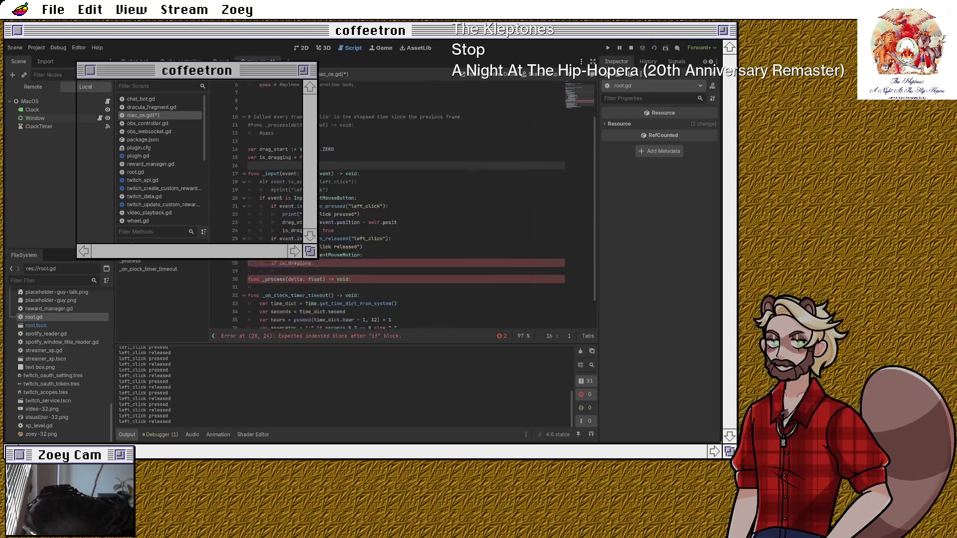
scroll(415, 206, "down", 1)
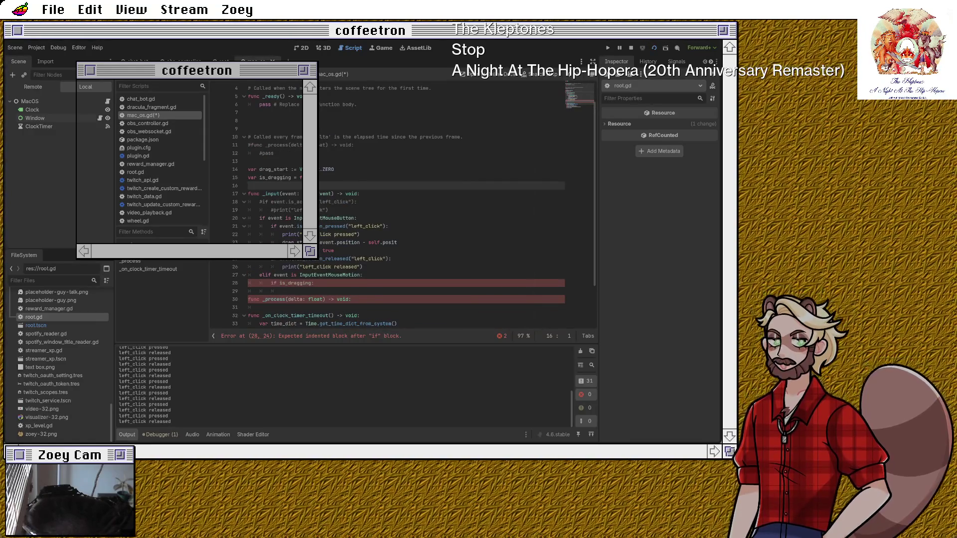
left_click(259, 307)
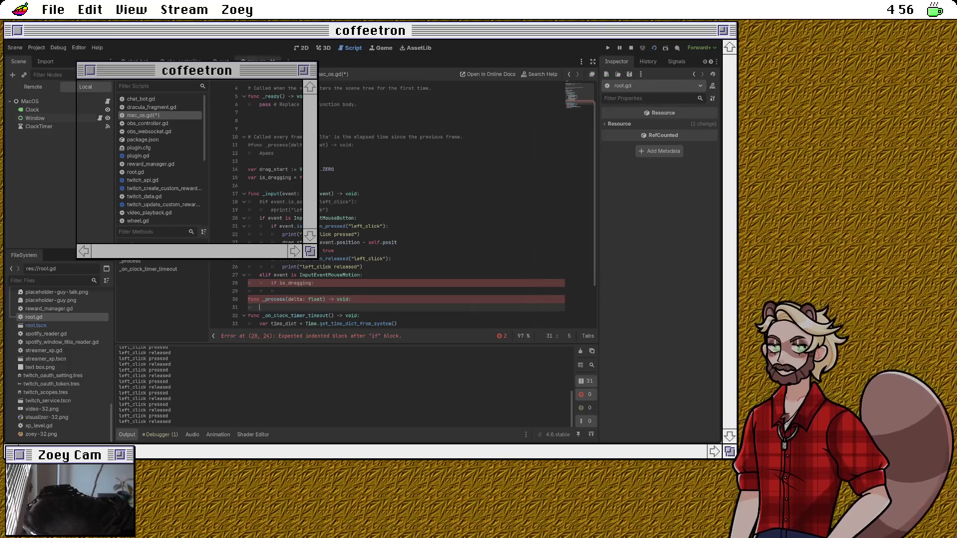
Step: Delete the empty _process function, the _input function and the drag_start/is_dragging variables, then save mac_os.gd
left_click_drag(259, 308, 249, 299)
key("BackSpace")
key("BackSpace")
key("BackSpace")
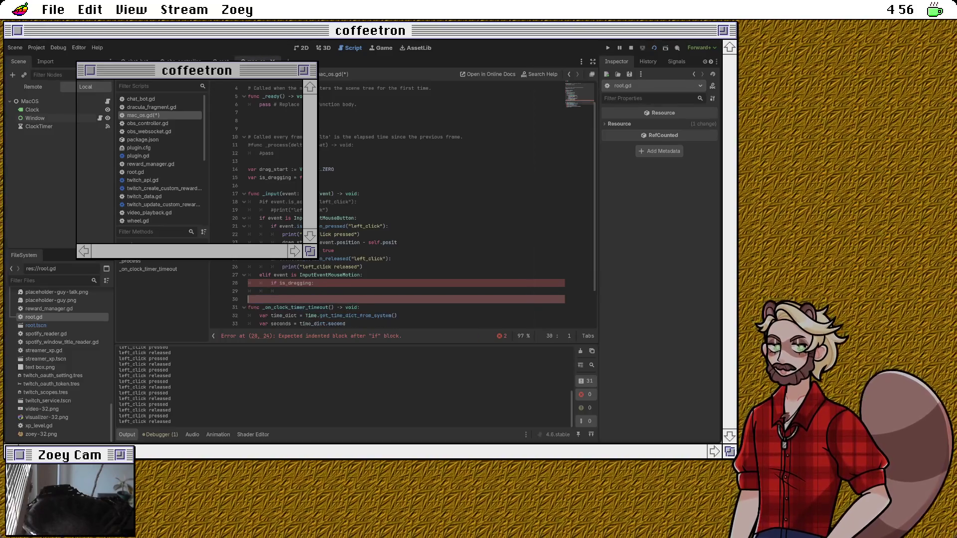
key("shift+Up")
key("shift+Up")
key("shift+Up")
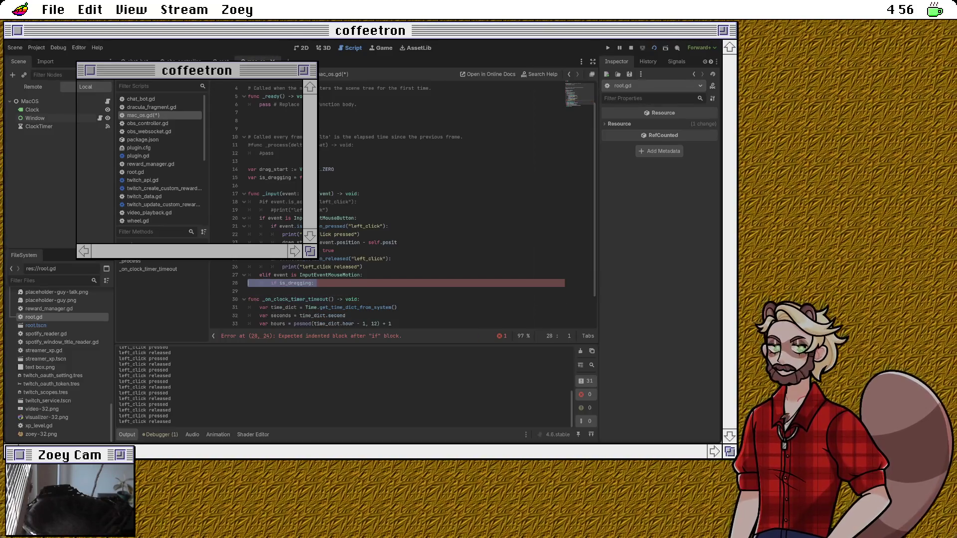
key("shift+Up")
key("shift+Up")
key("shift+Up")
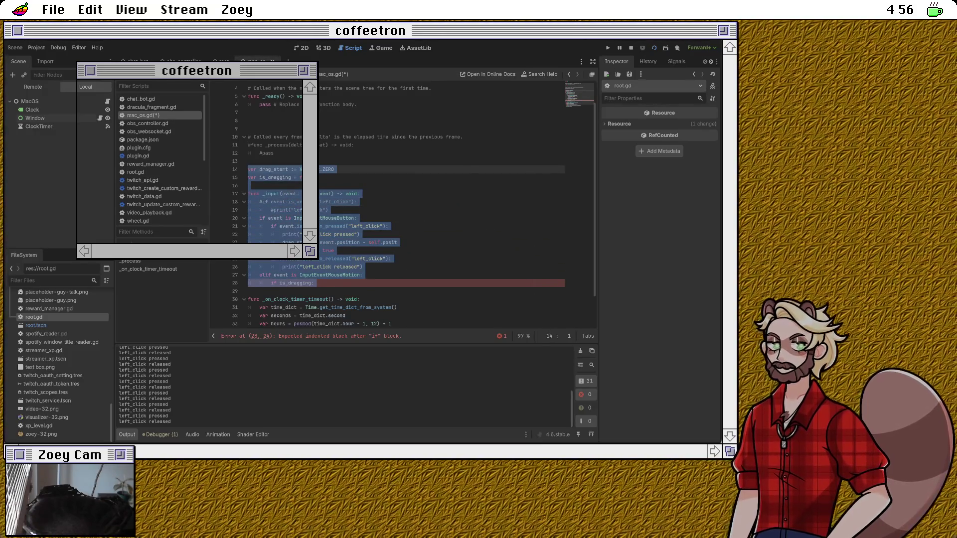
key("BackSpace")
key("BackSpace")
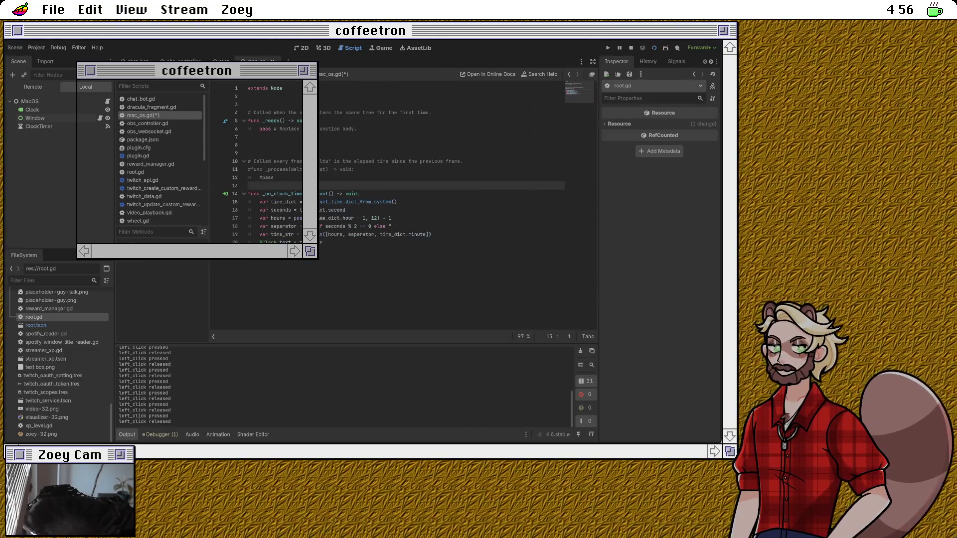
key("ctrl+s")
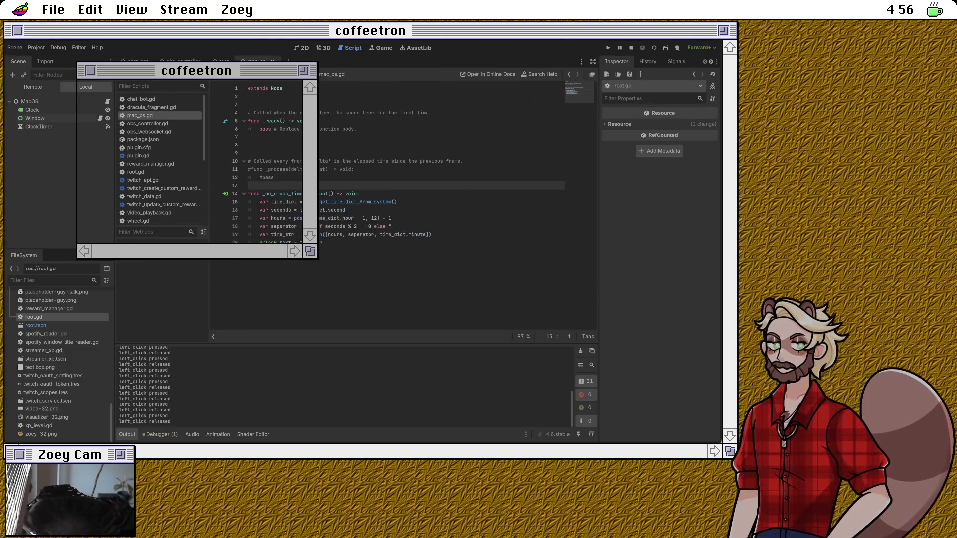